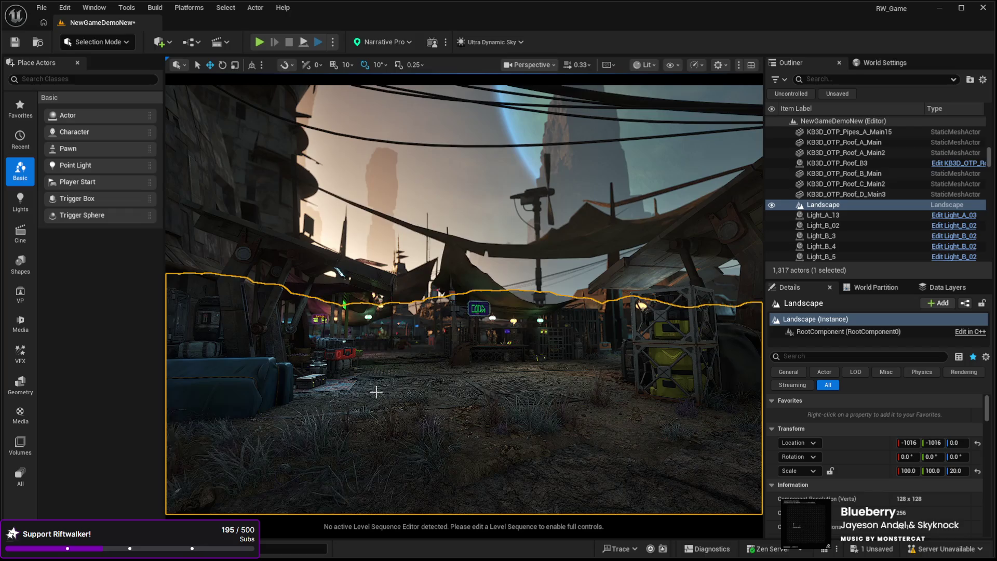
Step: Fly the editor camera through the market toward the tents, then Play In Editor and walk forward
{"action": "left_click_drag", "start_coordinate": [376, 352], "coordinate": [376, 311]}
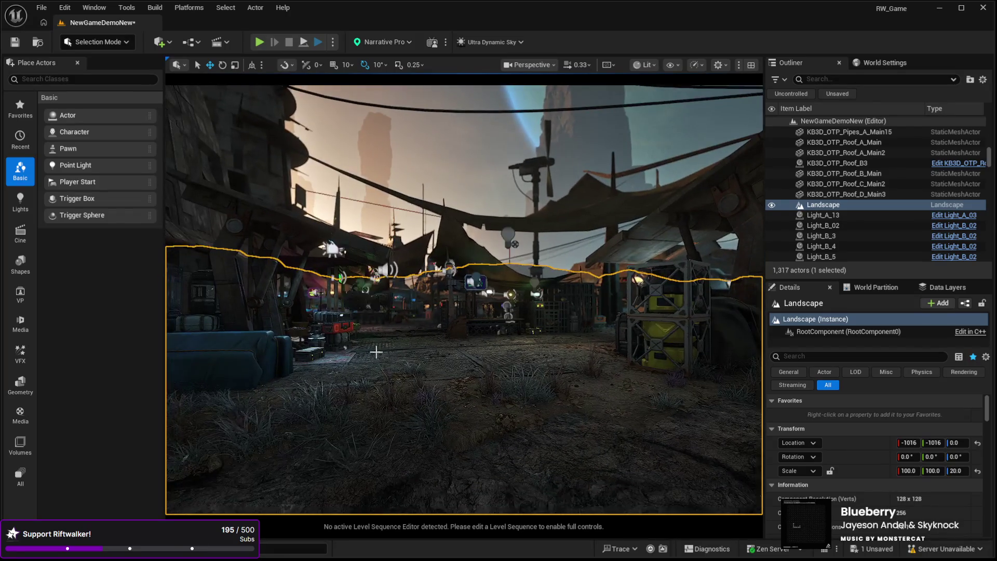
{"action": "mouse_move", "coordinate": [376, 352]}
{"action": "left_mouse_down"}
{"action": "mouse_move", "coordinate": [395, 345]}
{"action": "mouse_move", "coordinate": [379, 332]}
{"action": "mouse_move", "coordinate": [405, 297]}
{"action": "mouse_move", "coordinate": [383, 400]}
{"action": "left_mouse_up"}
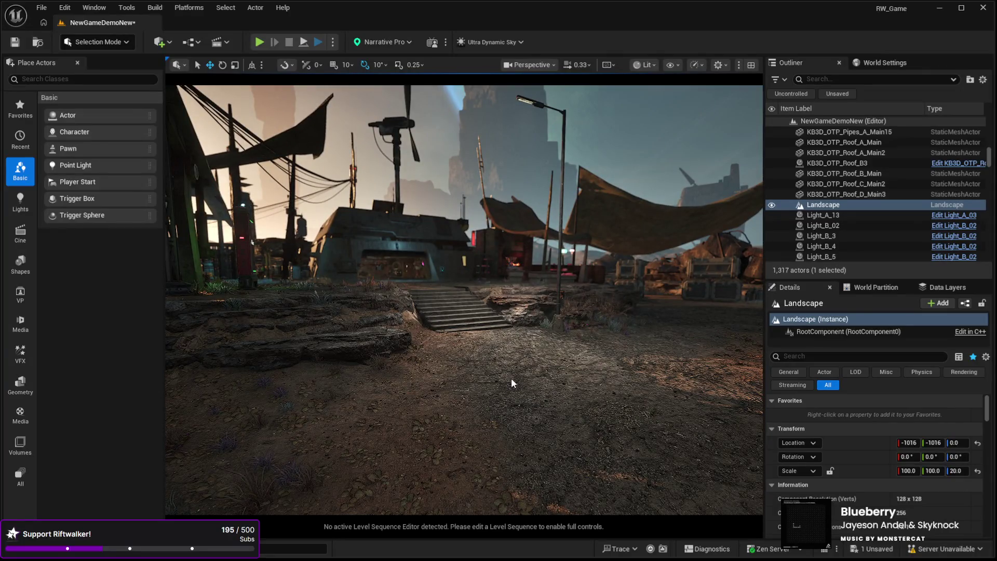
{"action": "key", "text": "alt+p"}
{"action": "key", "text": "w"}
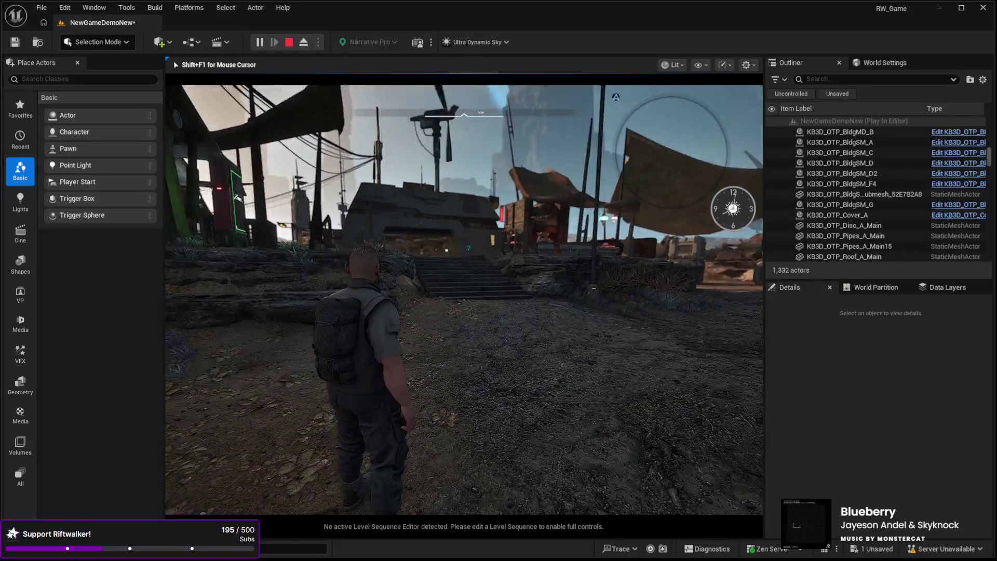
Step: Make the play session full screen with F11 and run toward the stairs and building
{"action": "key", "text": "F11"}
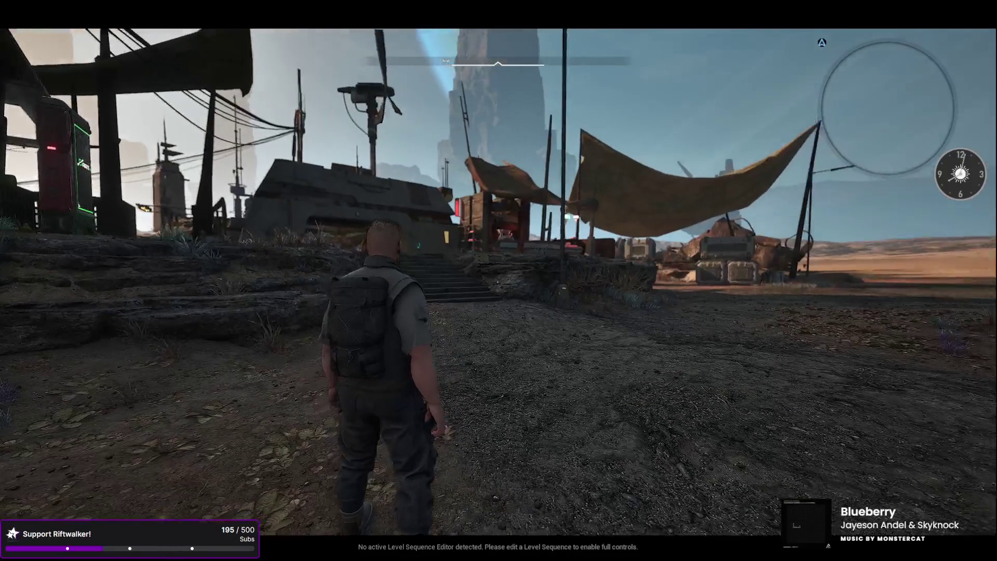
{"action": "key", "text": "w"}
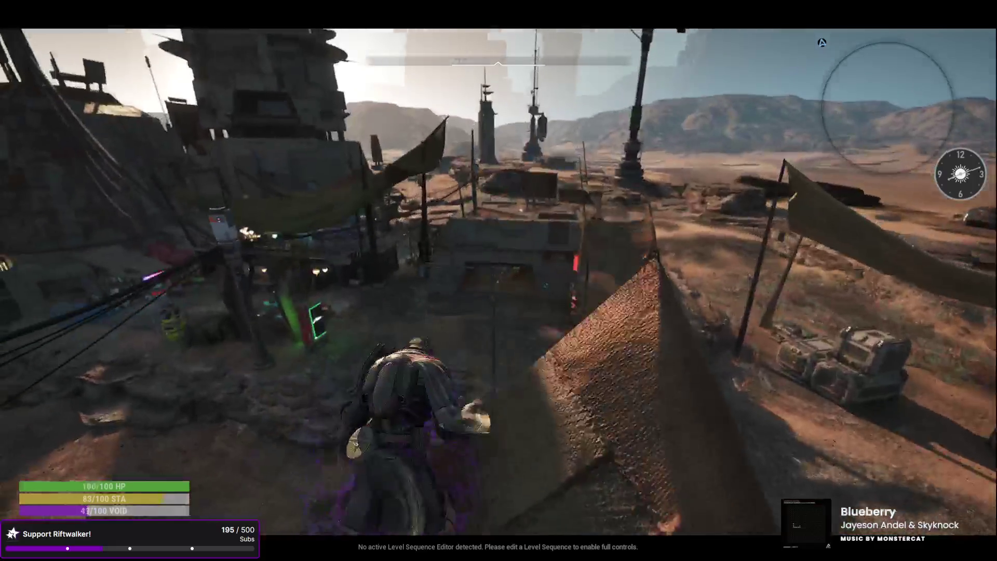
Step: Jetpack over the settlement rooftops, teleport onto a ledge, and enter the purple void world
{"action": "key", "text": "space"}
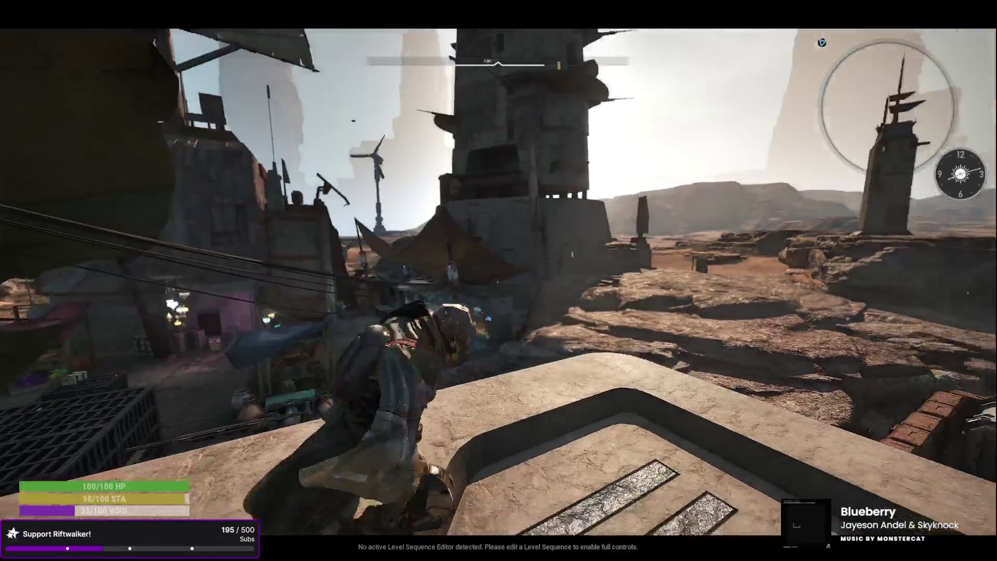
{"action": "key", "text": "space"}
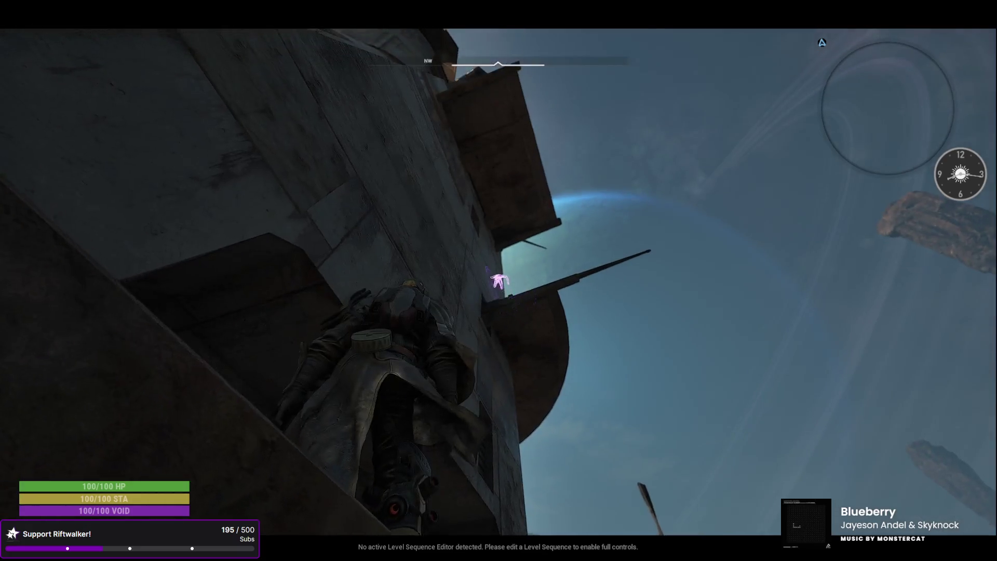
{"action": "key", "text": "e"}
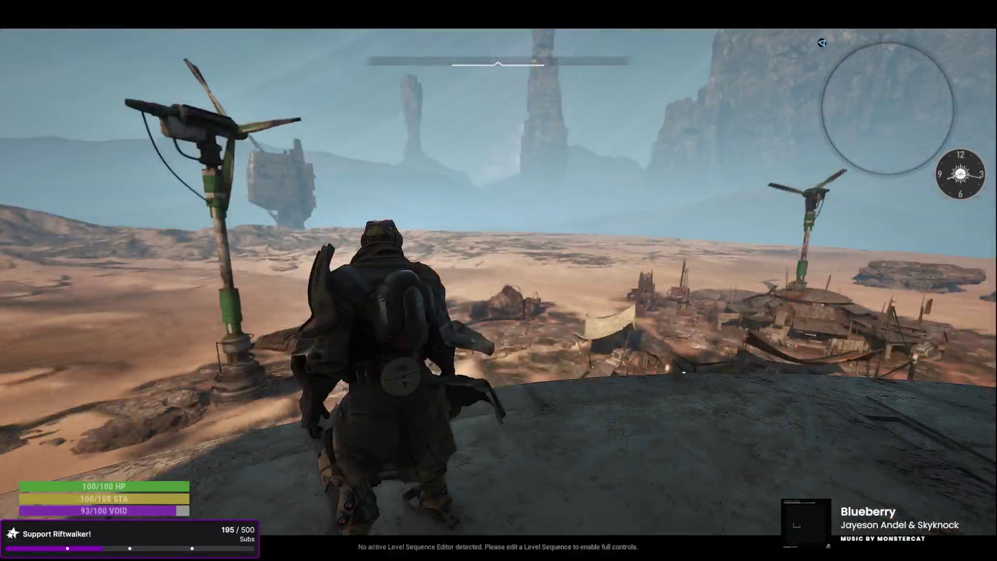
{"action": "key", "text": "e"}
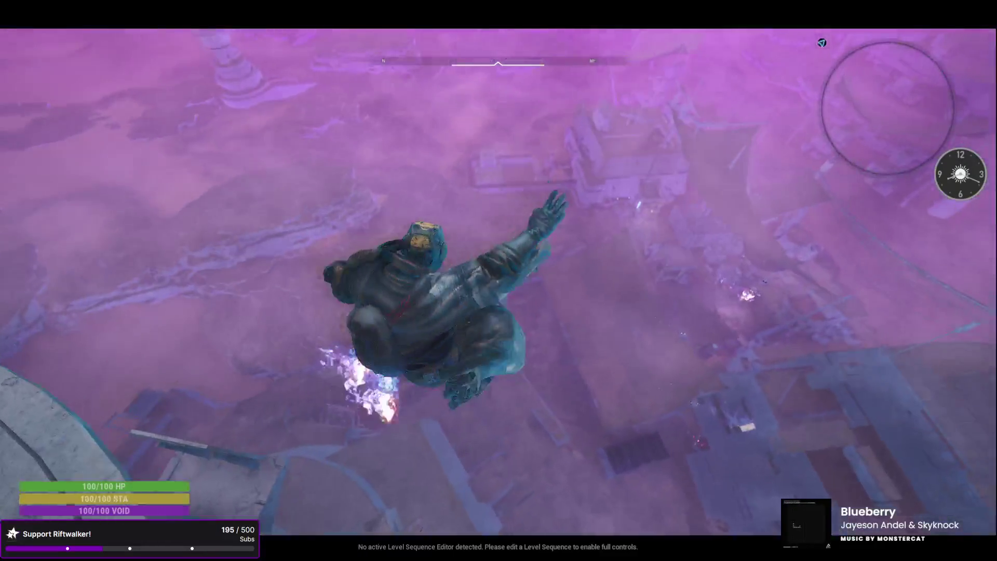
Step: Land, launch off the ramp, dash onto a rooftop and drop down past the crates
{"action": "key", "text": "w"}
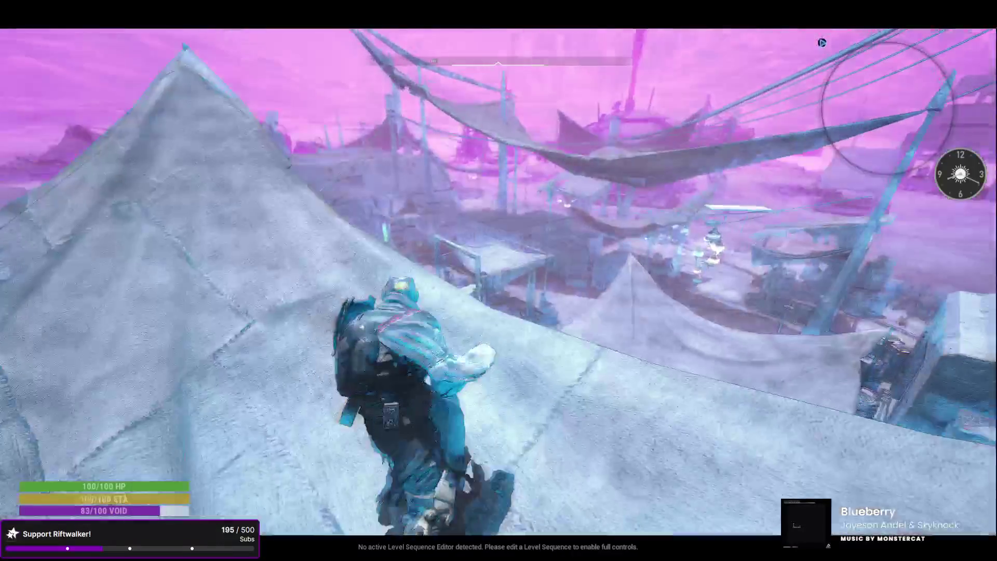
{"action": "key", "text": "space"}
{"action": "key", "text": "shift"}
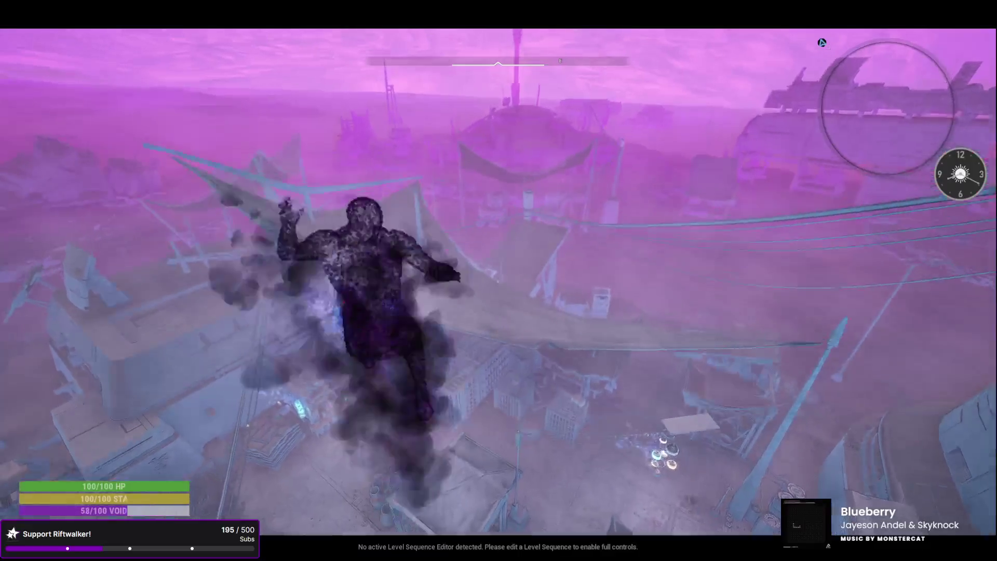
{"action": "key", "text": "w"}
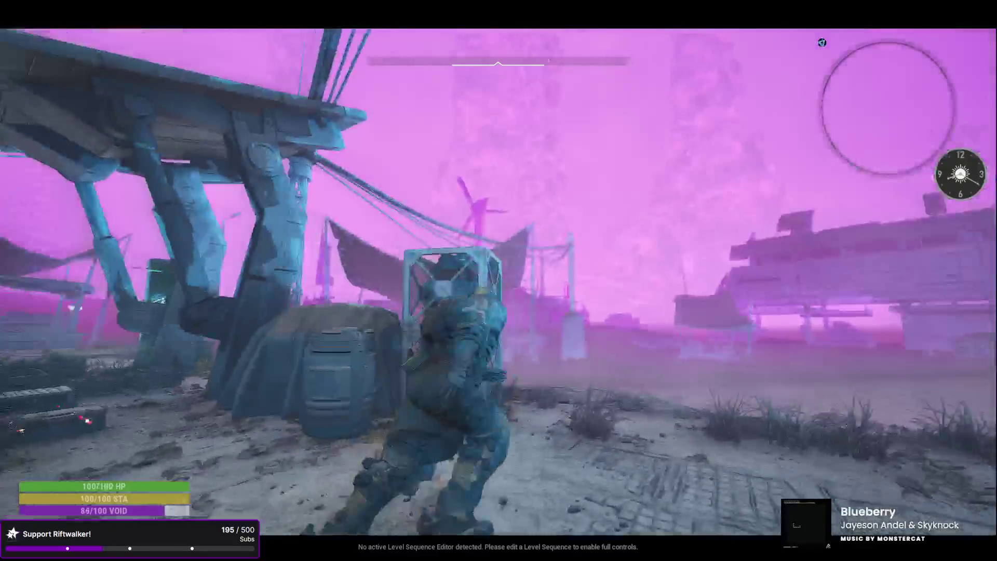
{"action": "key", "text": "w"}
Step: Leave the void world and run across the dirt toward the tent market
{"action": "key", "text": "e"}
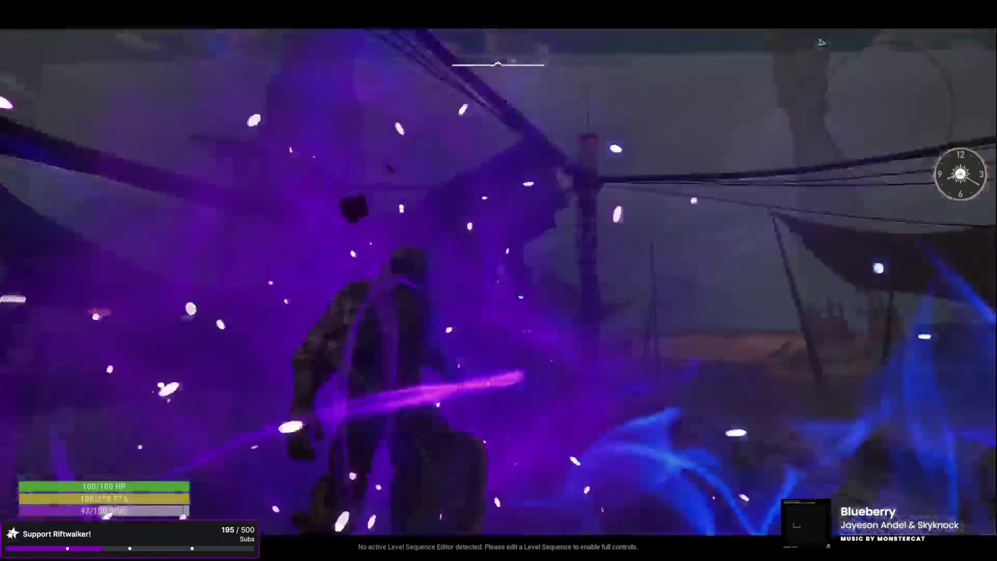
{"action": "key", "text": "w"}
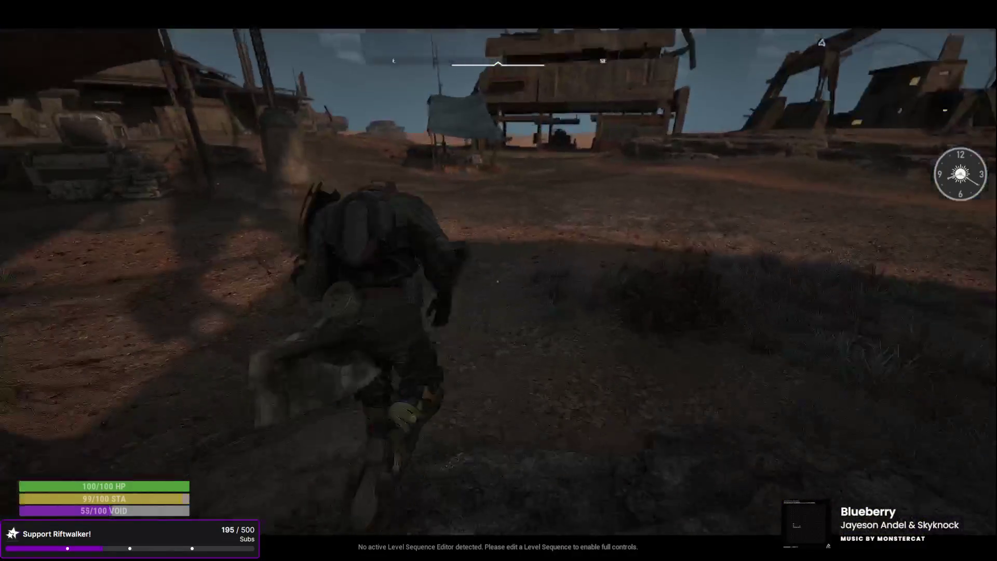
{"action": "key", "text": "w"}
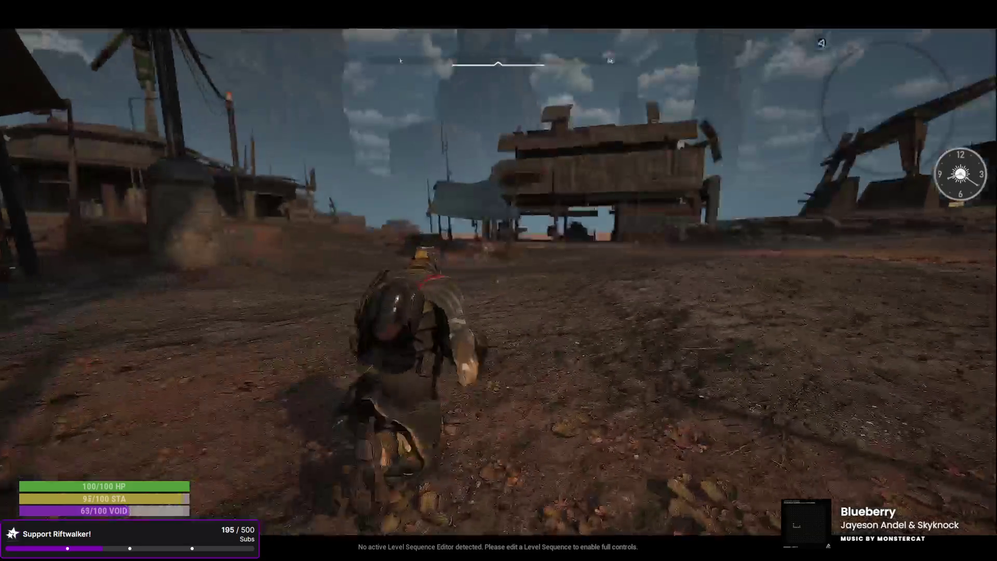
Step: Trigger two void bursts while running through the tent market toward the windmills
{"action": "key", "text": "w"}
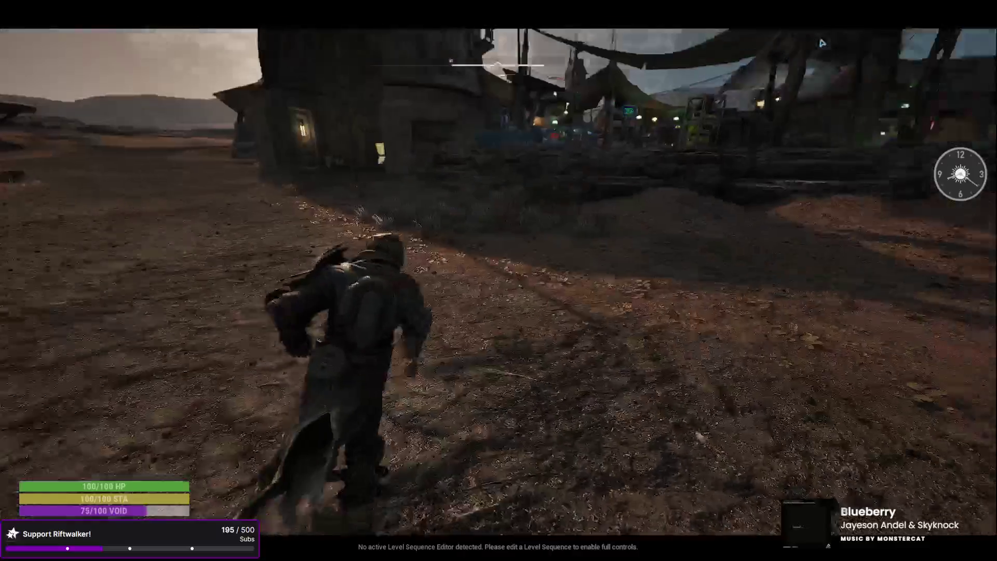
{"action": "key", "text": "e"}
{"action": "key", "text": "w"}
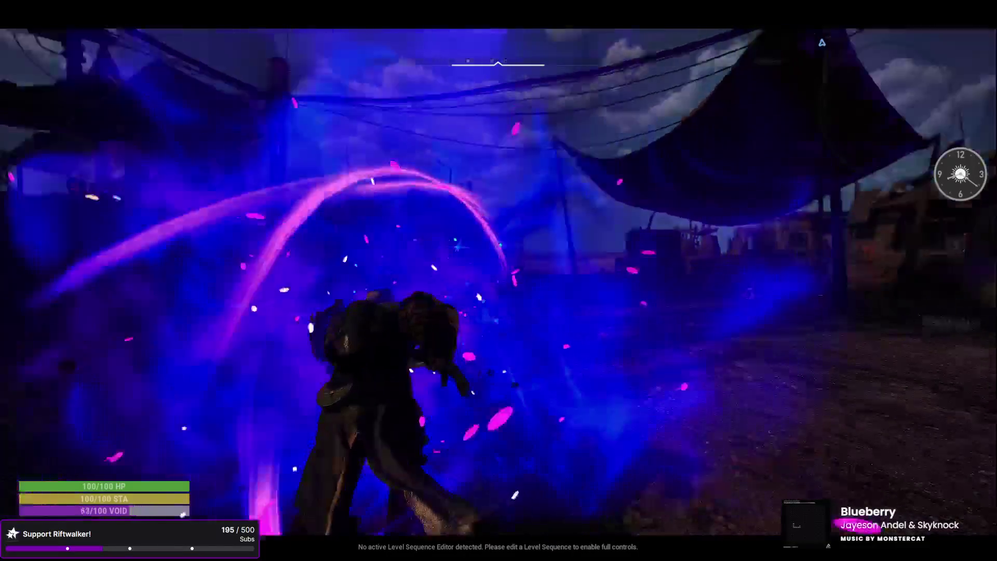
{"action": "key", "text": "w"}
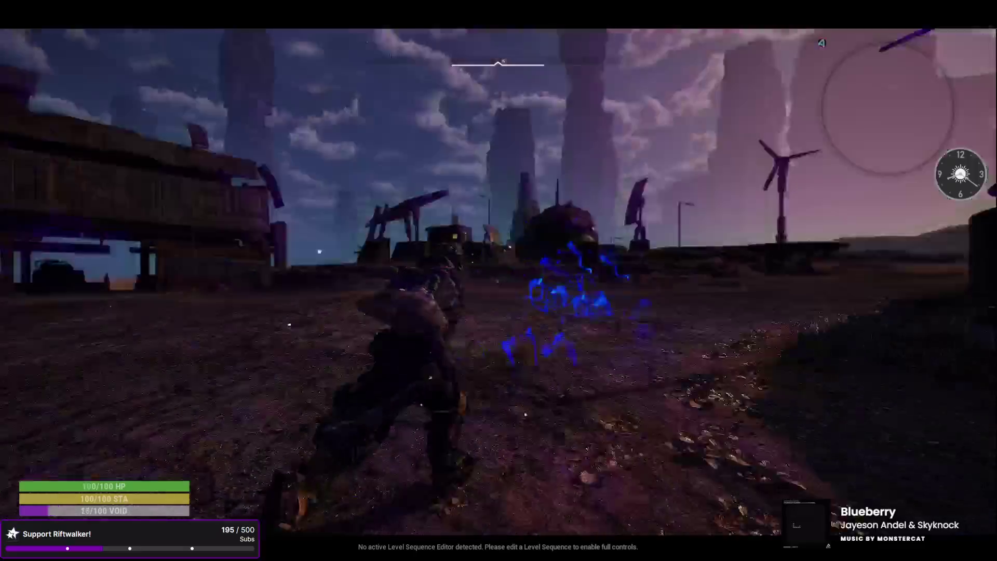
{"action": "key", "text": "e"}
{"action": "key", "text": "w"}
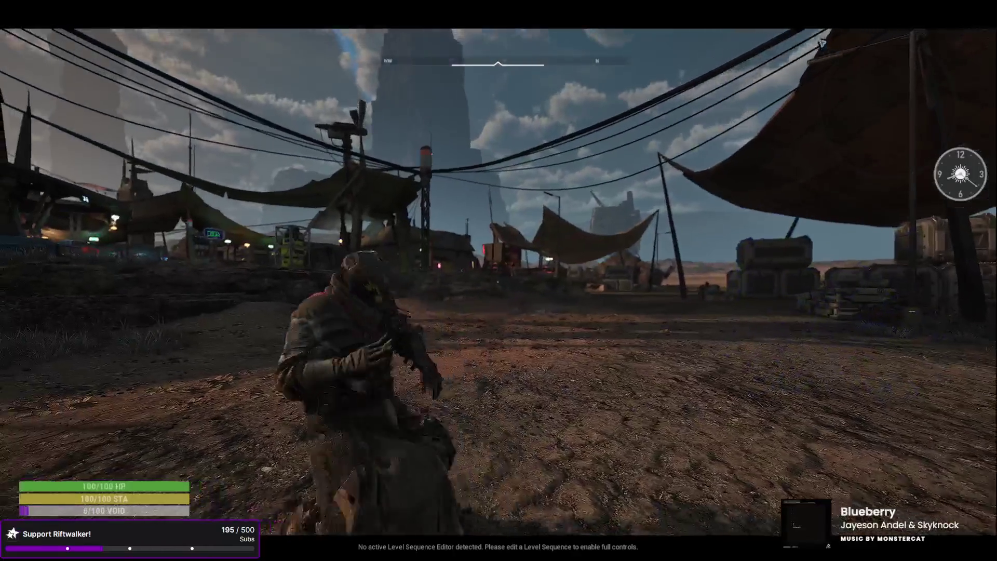
{"action": "key", "text": "w"}
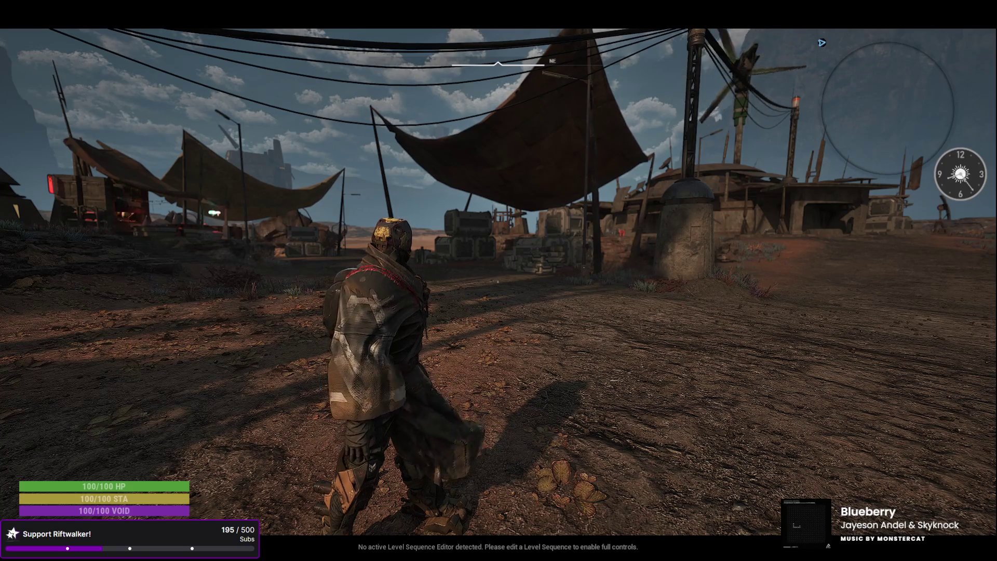
Step: Turn the character toward the camp and run through it toward the tents
{"action": "key", "text": "w"}
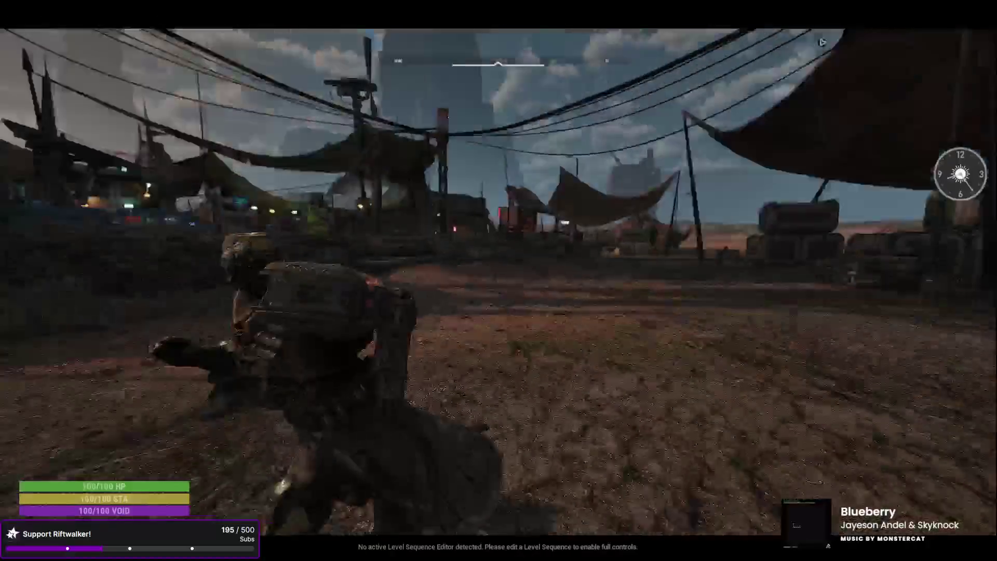
{"action": "key", "text": "w"}
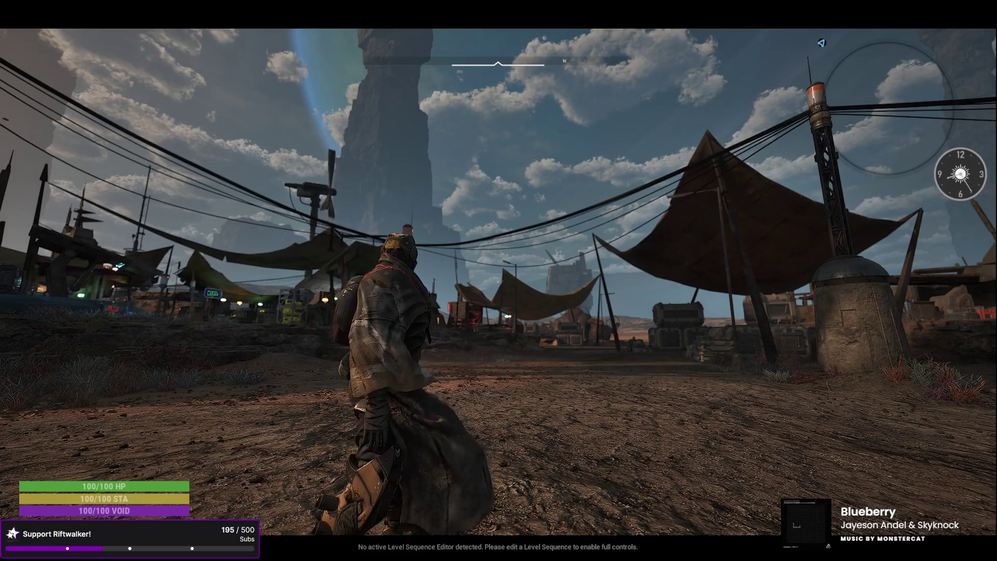
{"action": "key", "text": "w"}
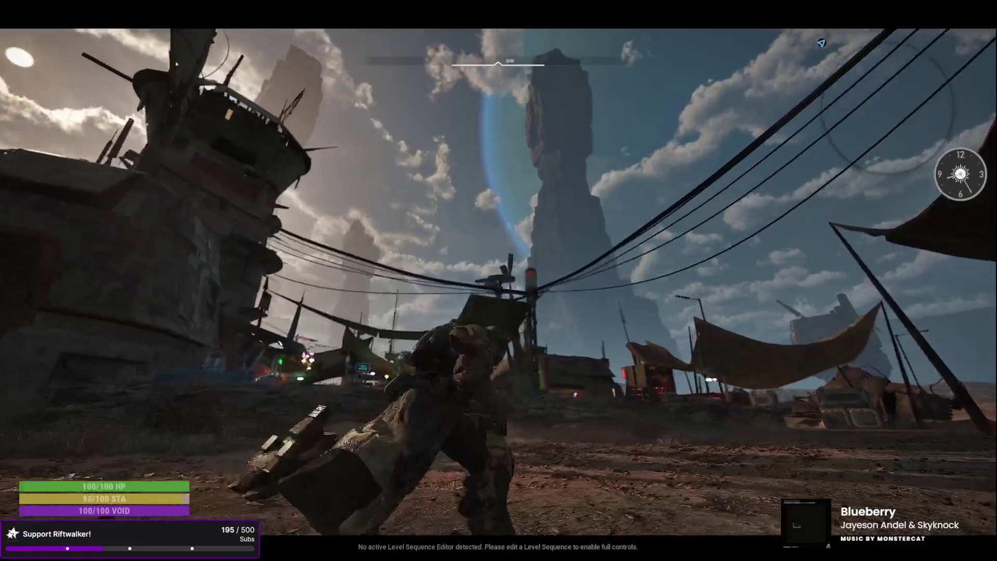
{"action": "key", "text": "w"}
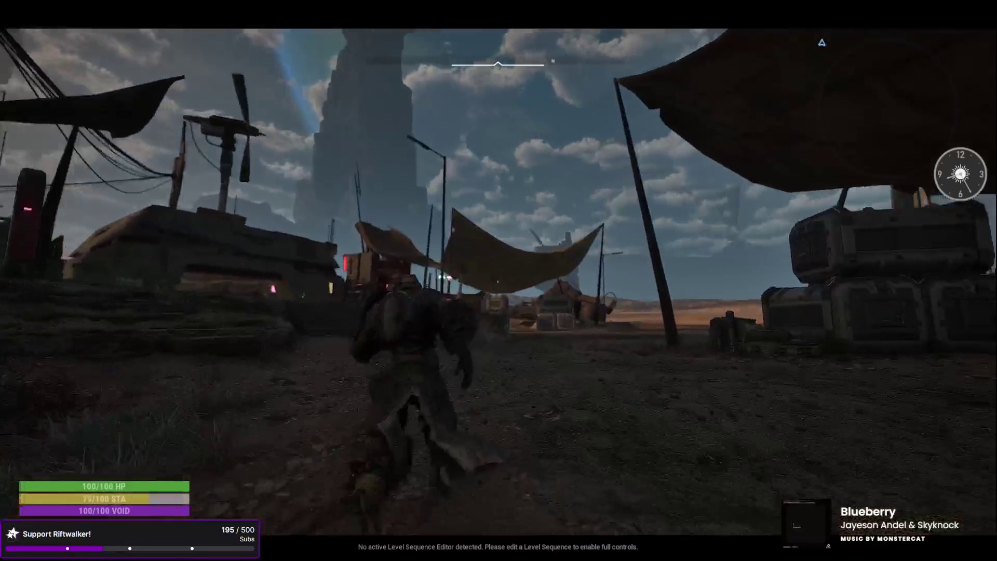
Step: Leap across the camp onto a rooftop platform, fire a void burst, and run along the rooftop
{"action": "key", "text": "space"}
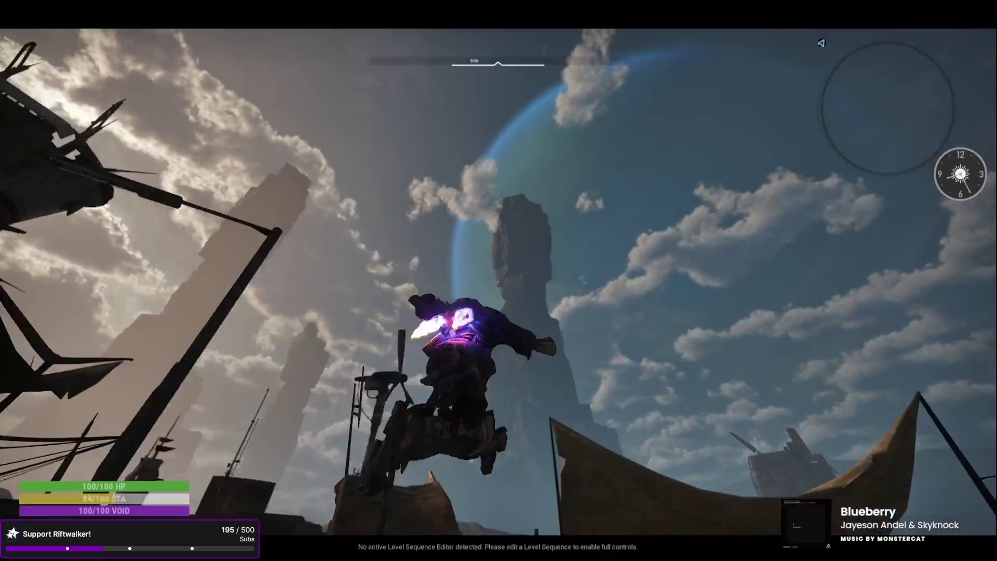
{"action": "key", "text": "e"}
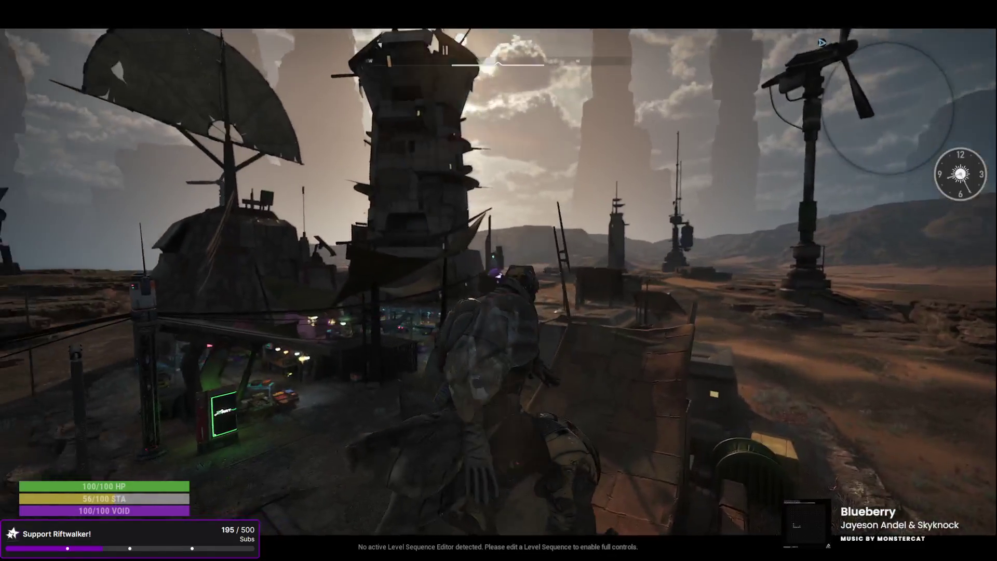
{"action": "key", "text": "w"}
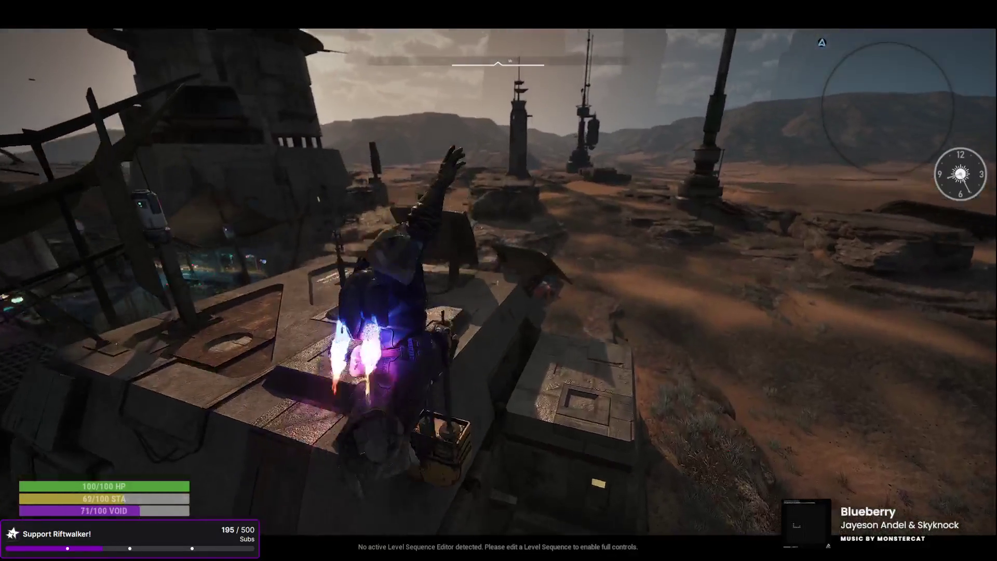
{"action": "key", "text": "e"}
{"action": "key", "text": "w"}
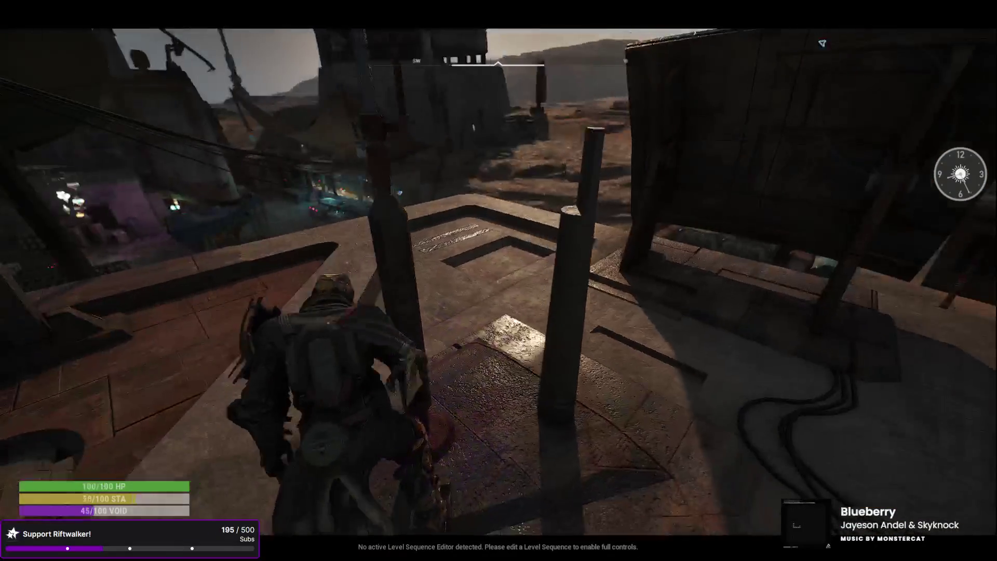
{"action": "key", "text": "w"}
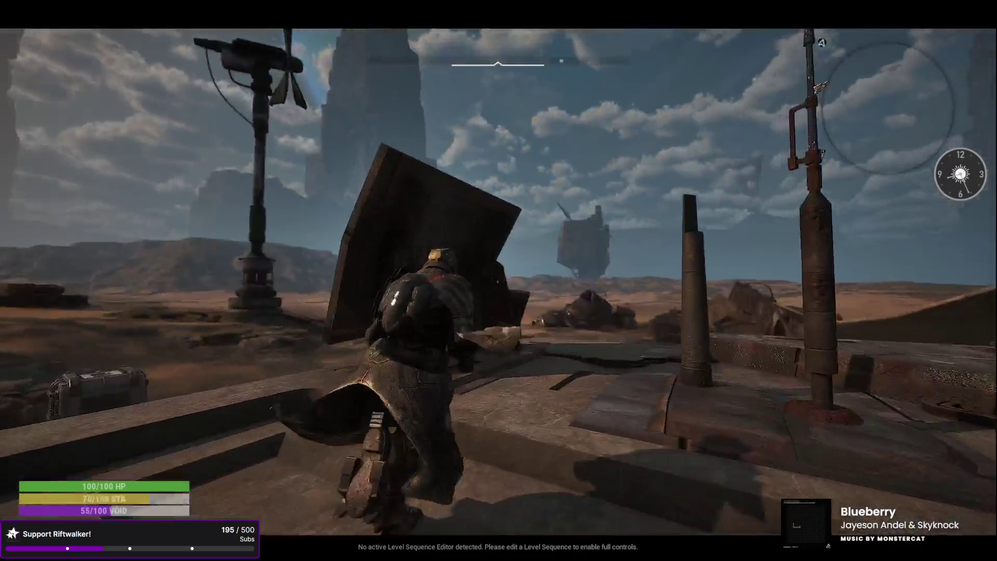
{"action": "key", "text": "w"}
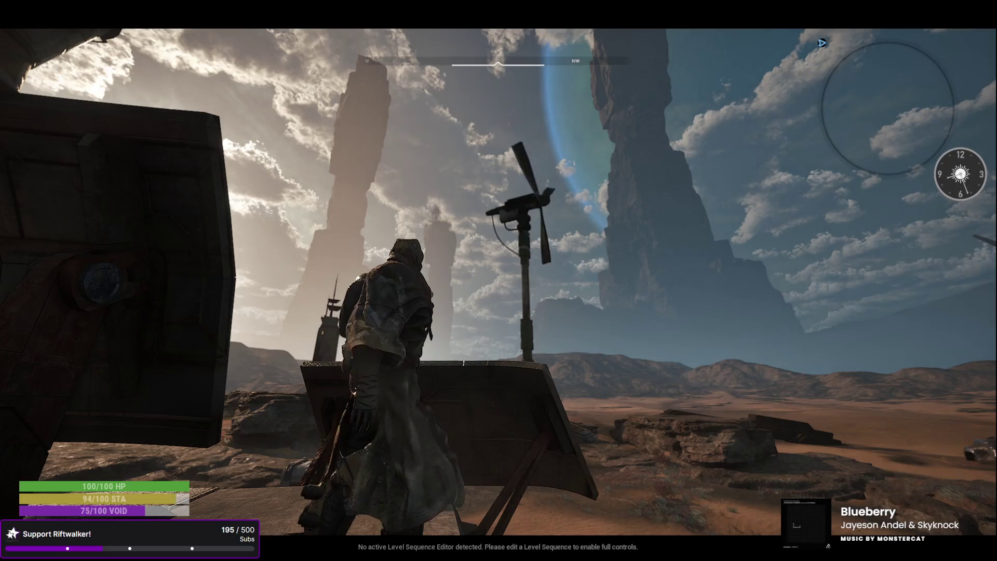
Step: Fire the void ability, climb the platform, then jump down and run into the desert
{"action": "key", "text": "e"}
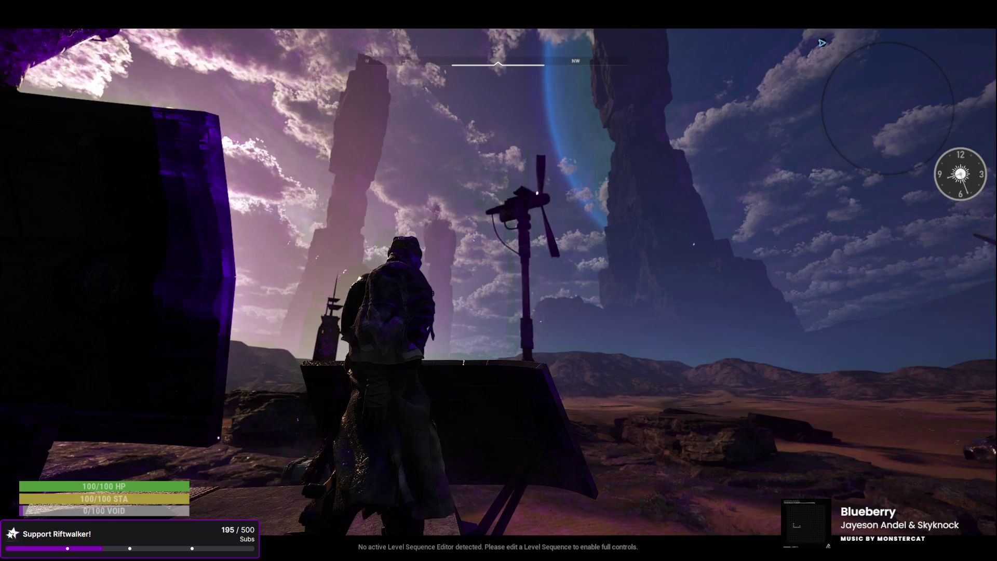
{"action": "key", "text": "space"}
{"action": "key", "text": "w"}
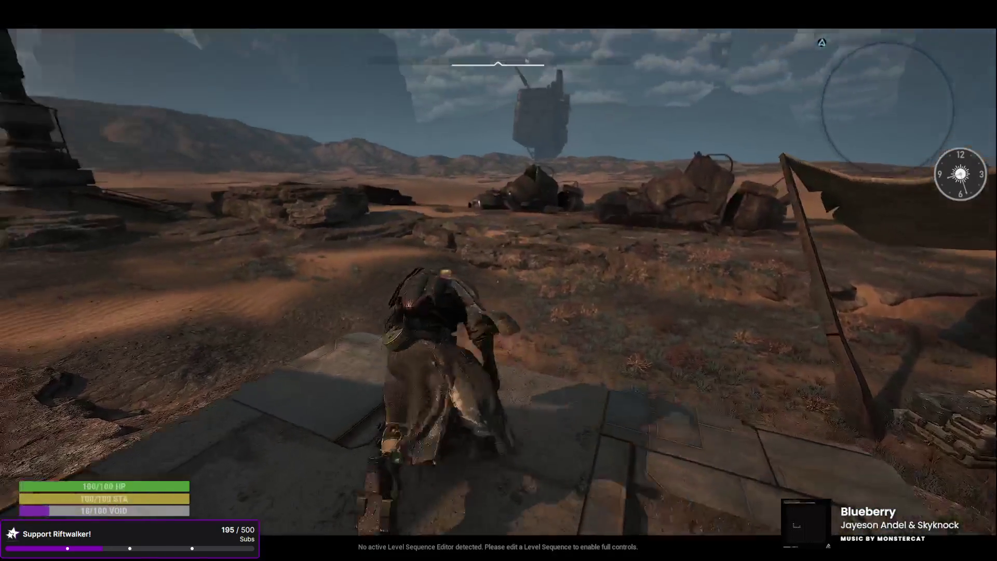
{"action": "key", "text": "w"}
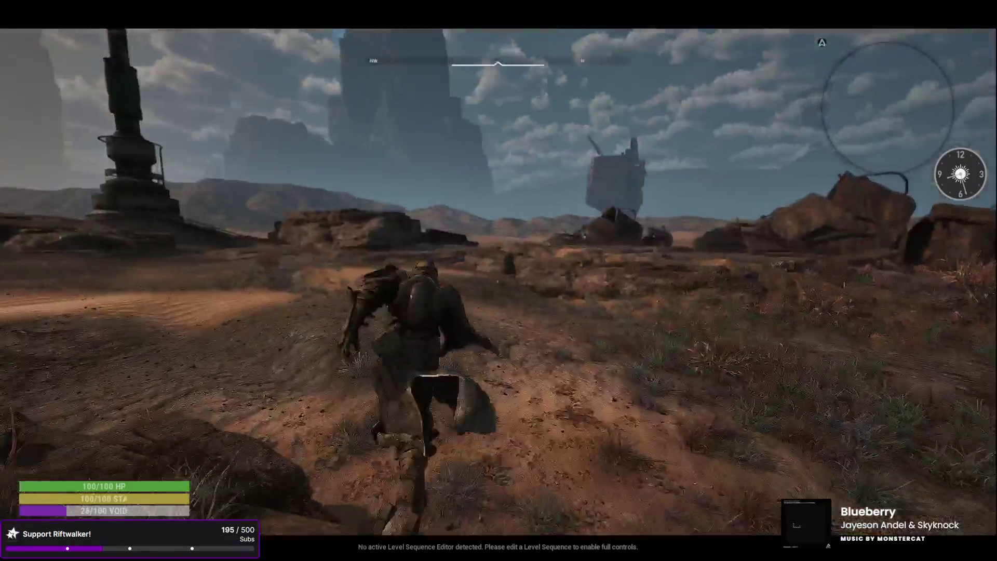
{"action": "key", "text": "w"}
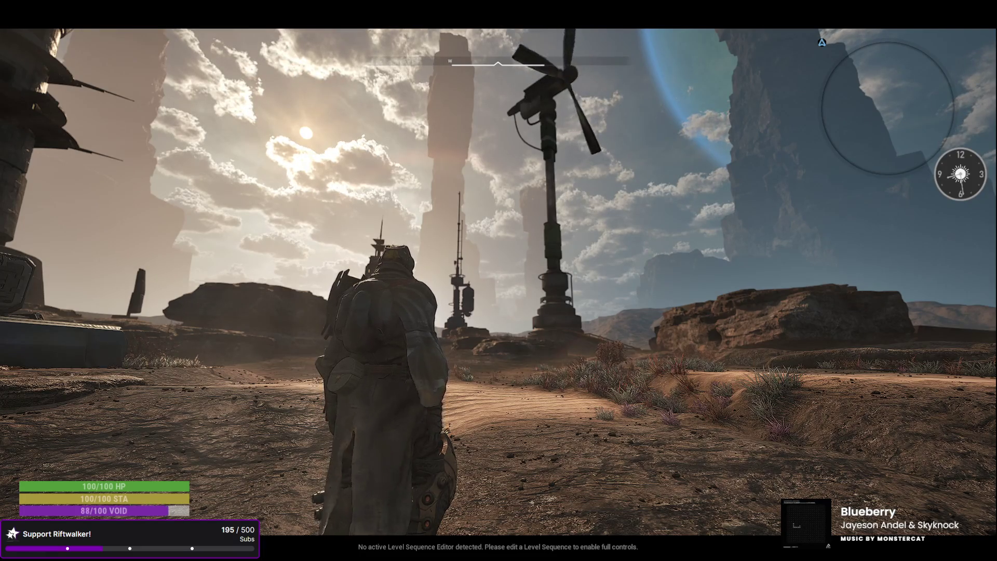
Step: Sprint across the desert past the rocks and towers, turning toward the tented village
{"action": "key", "text": "shift+w"}
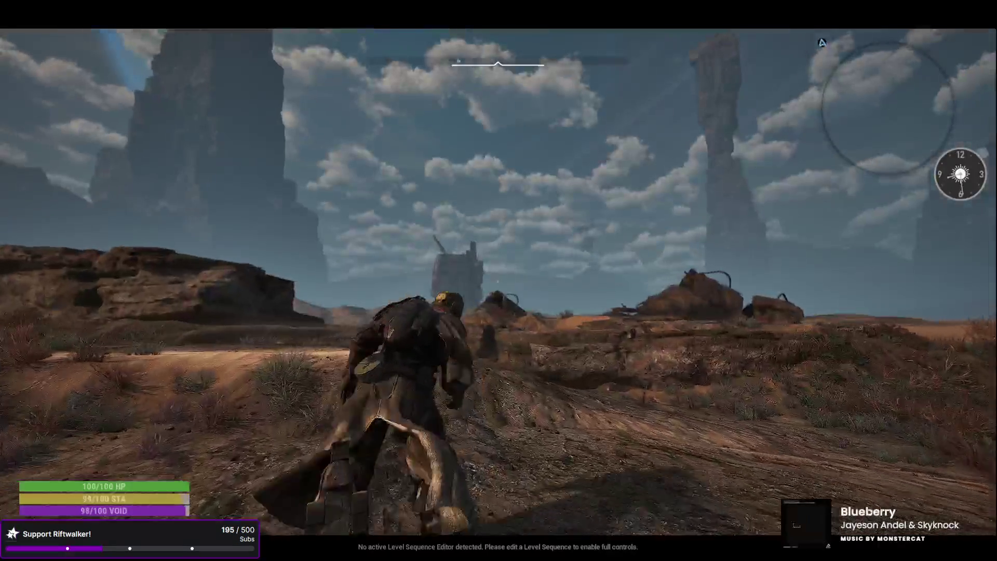
{"action": "key", "text": "shift+w"}
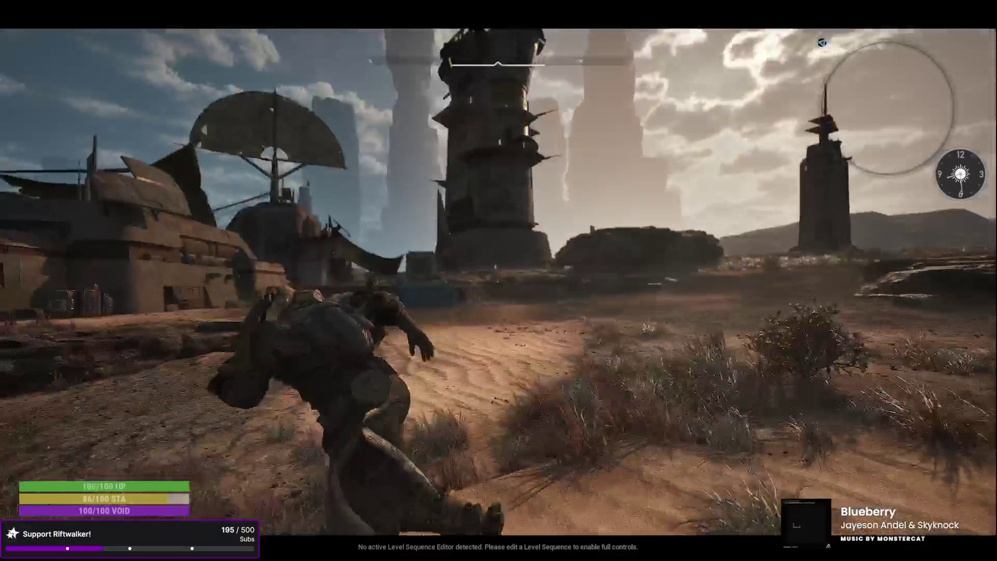
{"action": "key", "text": "w"}
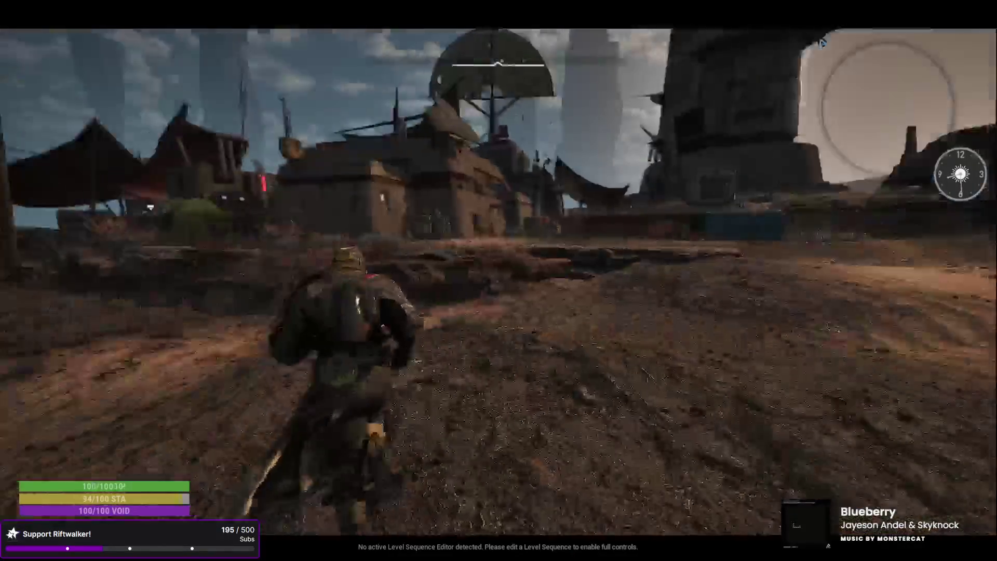
{"action": "key", "text": "w"}
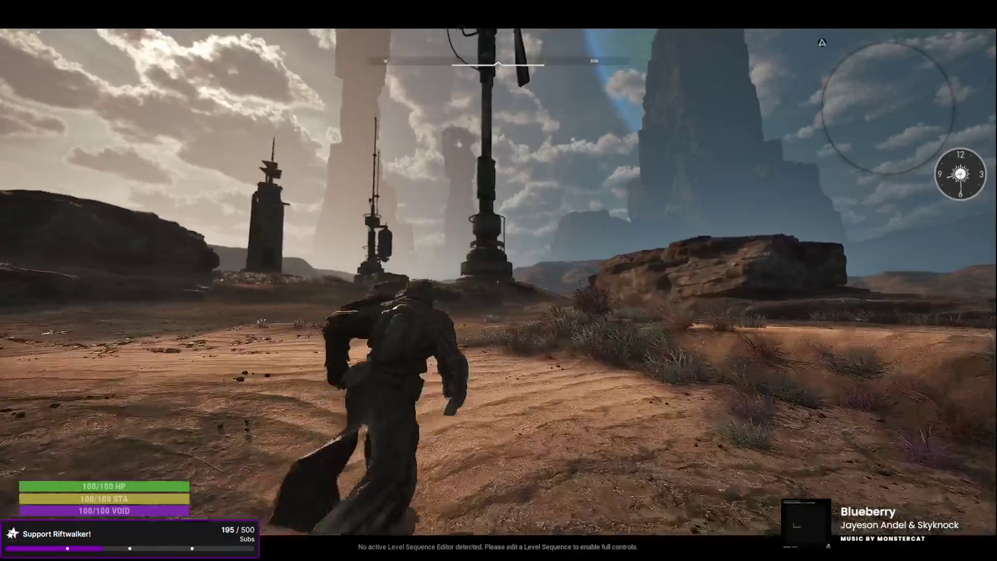
{"action": "key", "text": "w"}
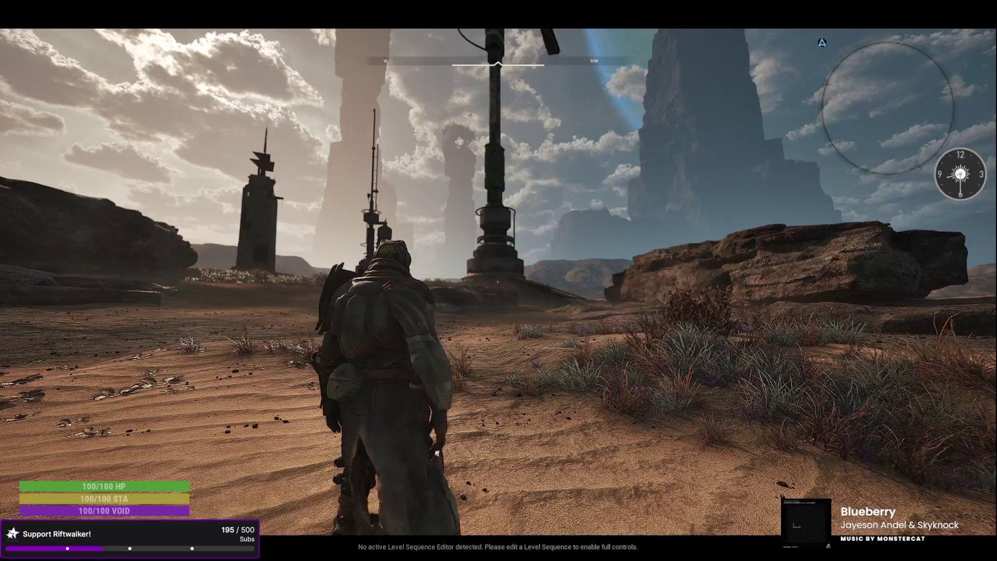
{"action": "key", "text": "w"}
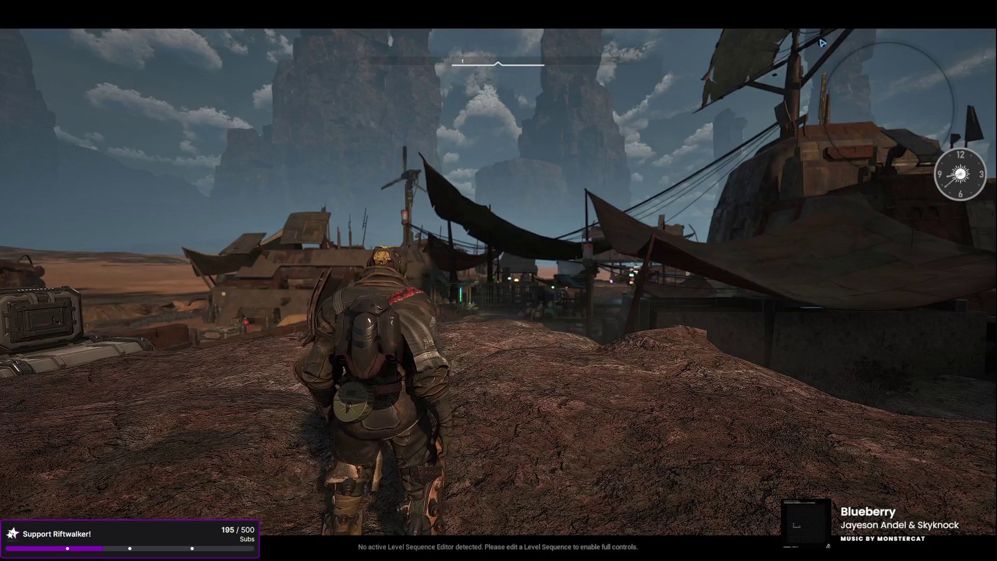
Step: Fire the void ability with Q one last time
{"action": "key", "text": "q"}
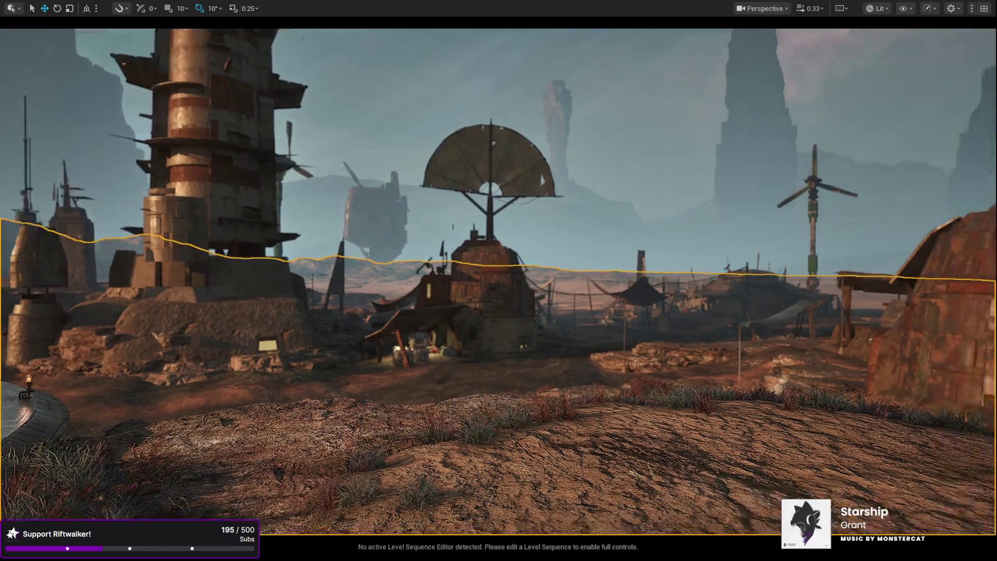
Step: Select Ultra_Dynamic_Sky, drag its Time Of Day down to 0.0, and preview the night scene full screen
{"action": "key", "text": "F11"}
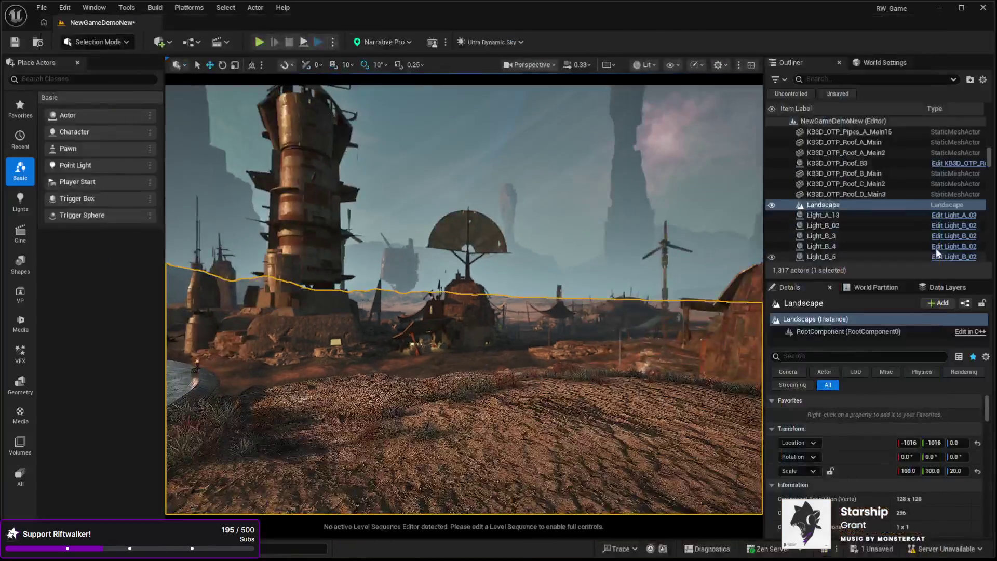
{"action": "scroll", "coordinate": [928, 185], "scroll_direction": "up", "scroll_amount": 10}
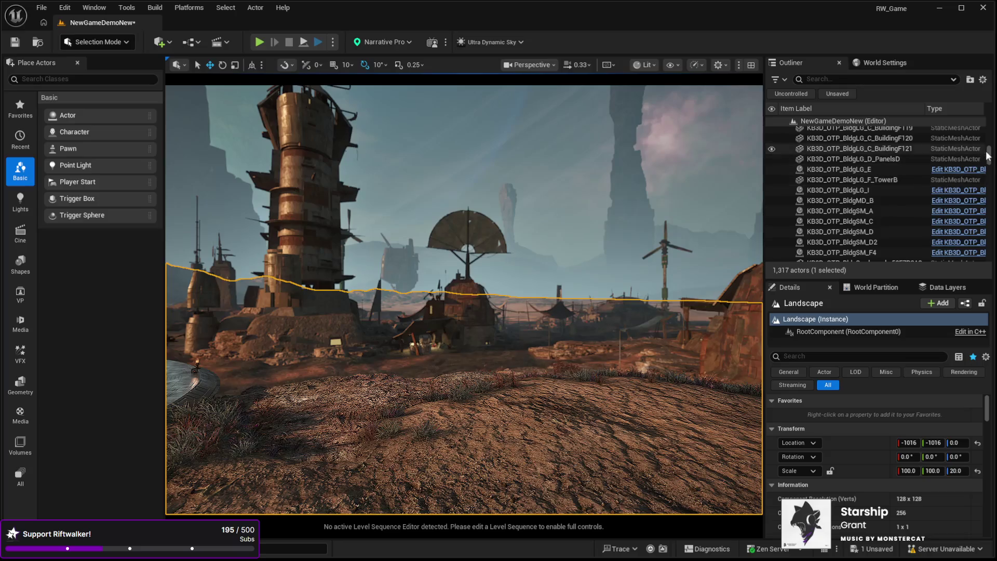
{"action": "scroll", "coordinate": [993, 156], "scroll_direction": "up", "scroll_amount": 10}
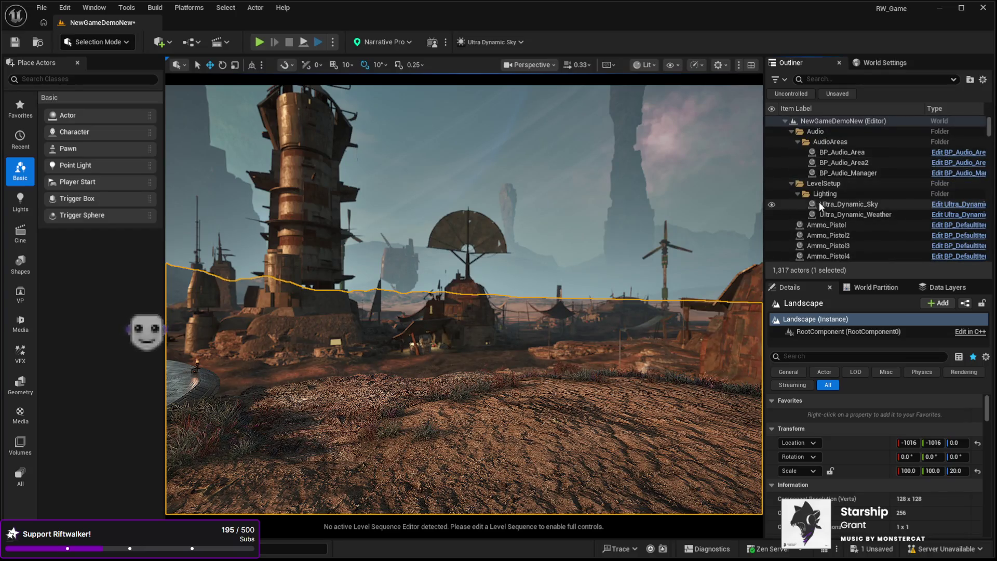
{"action": "left_click", "coordinate": [822, 204]}
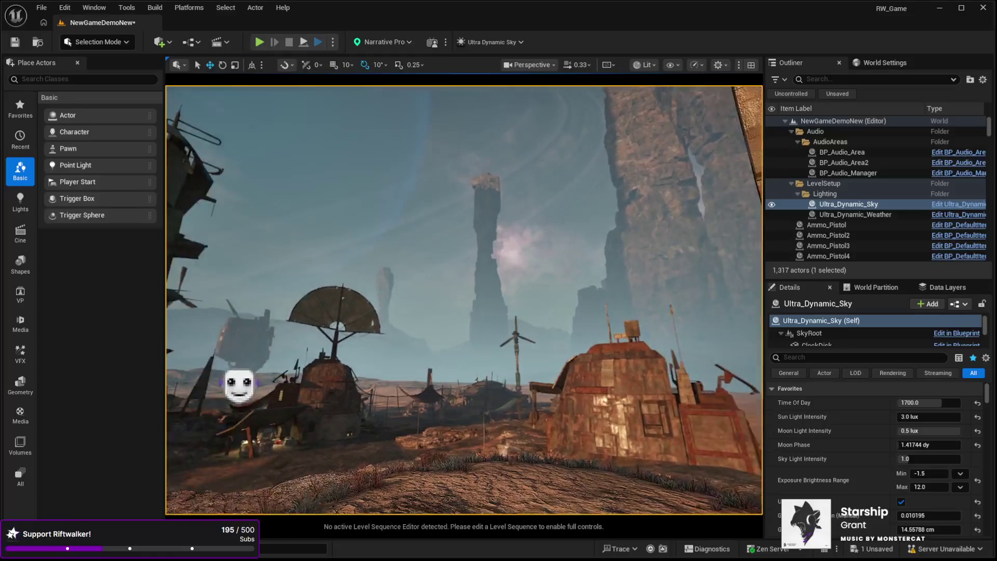
{"action": "left_click_drag", "start_coordinate": [940, 402], "coordinate": [877, 402]}
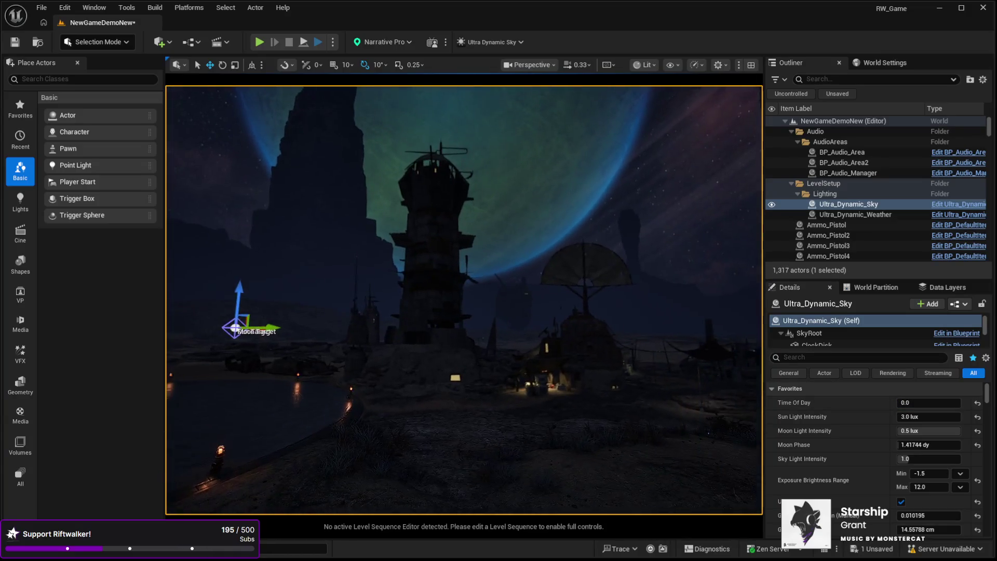
{"action": "key", "text": "F11"}
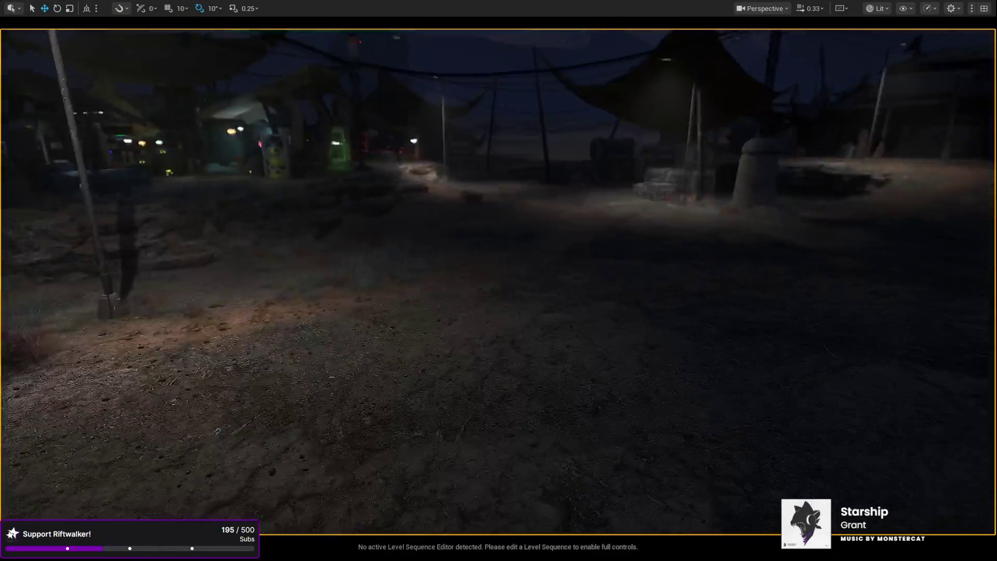
{"action": "key", "text": "F11"}
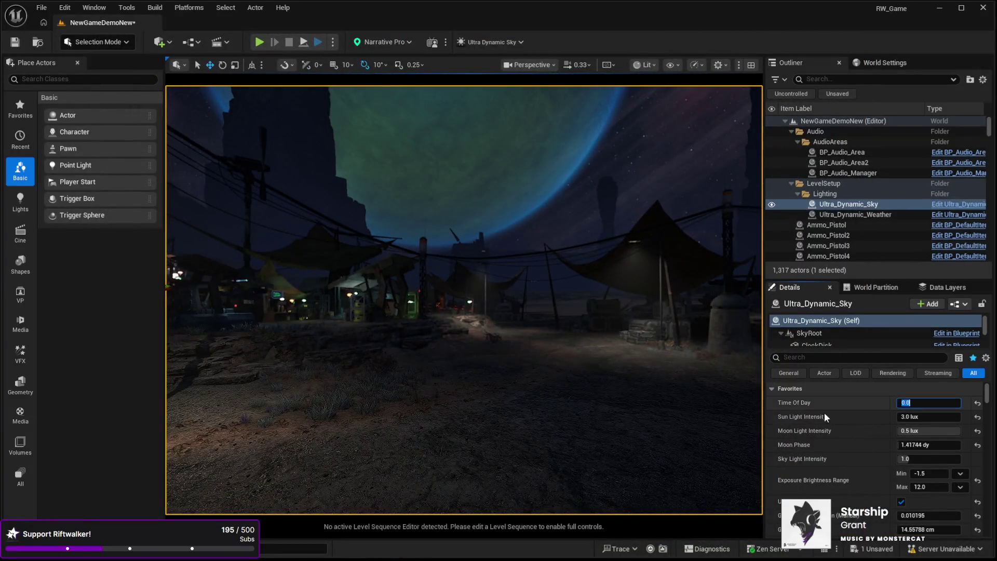
Step: Enter 900 as the sky's Time Of Day and preview the dim morning lighting full screen
{"action": "type", "text": "900"}
{"action": "key", "text": "Return"}
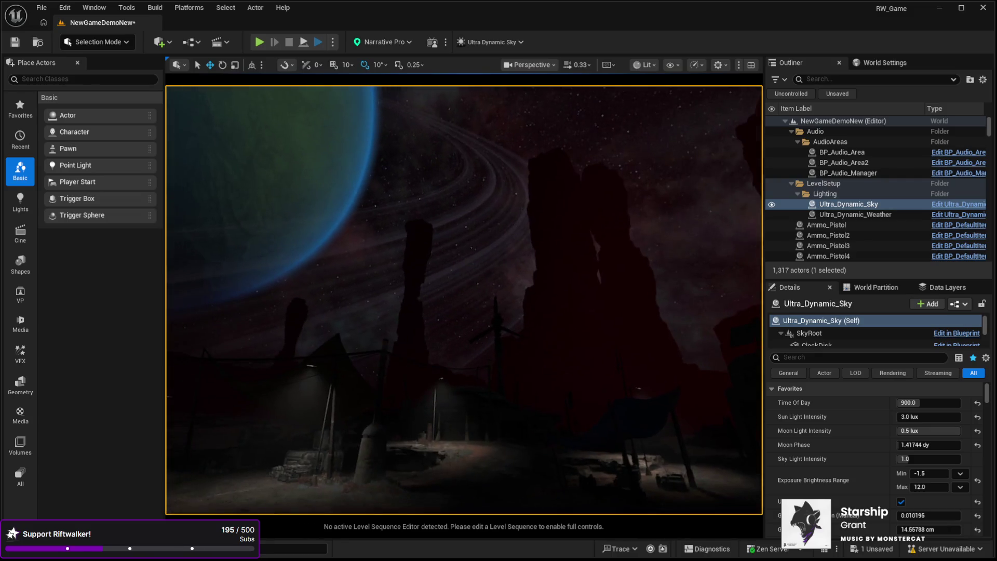
{"action": "key", "text": "F11"}
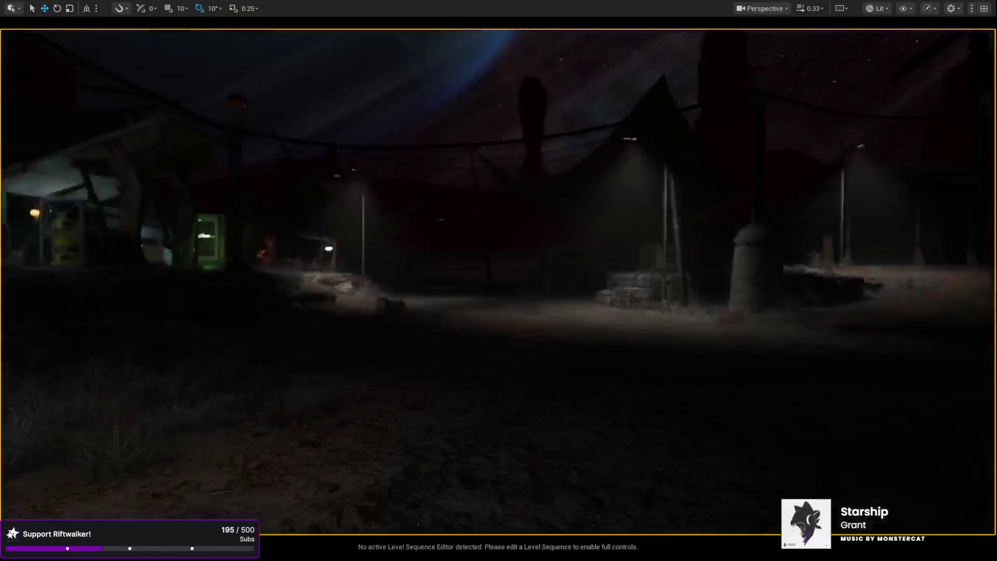
{"action": "key", "text": "F11"}
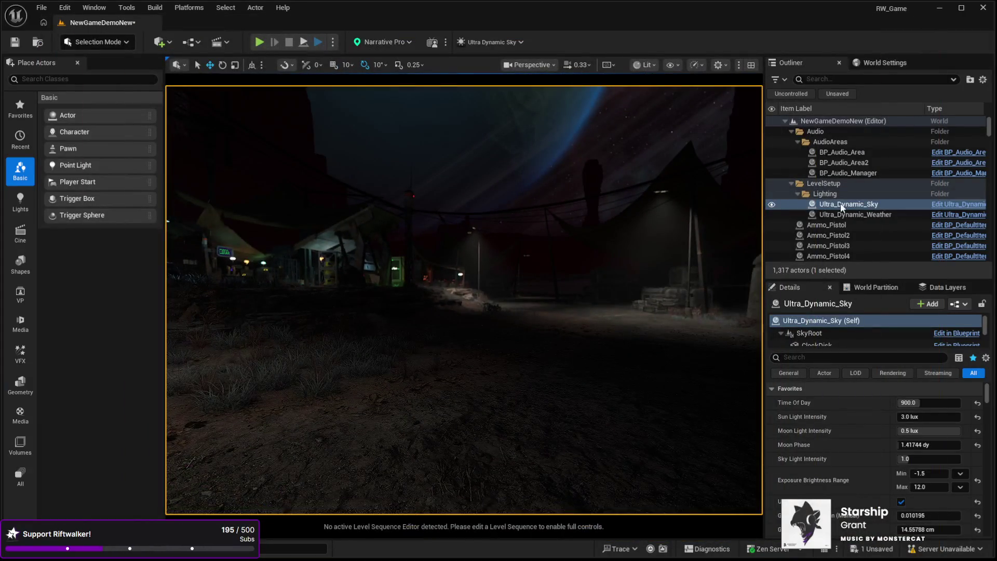
Step: Select Ultra_Dynamic_Weather, review its Basic Controls, then play the hazy level full screen
{"action": "left_click", "coordinate": [838, 214]}
{"action": "scroll", "coordinate": [885, 476], "scroll_direction": "down", "scroll_amount": 3}
{"action": "scroll", "coordinate": [883, 472], "scroll_direction": "up", "scroll_amount": 3}
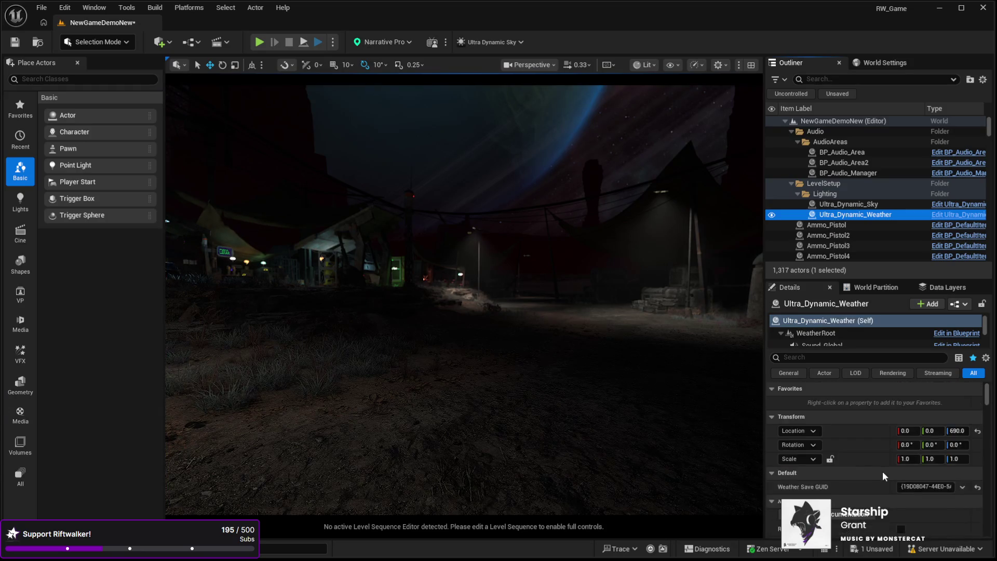
{"action": "scroll", "coordinate": [909, 452], "scroll_direction": "down", "scroll_amount": 3}
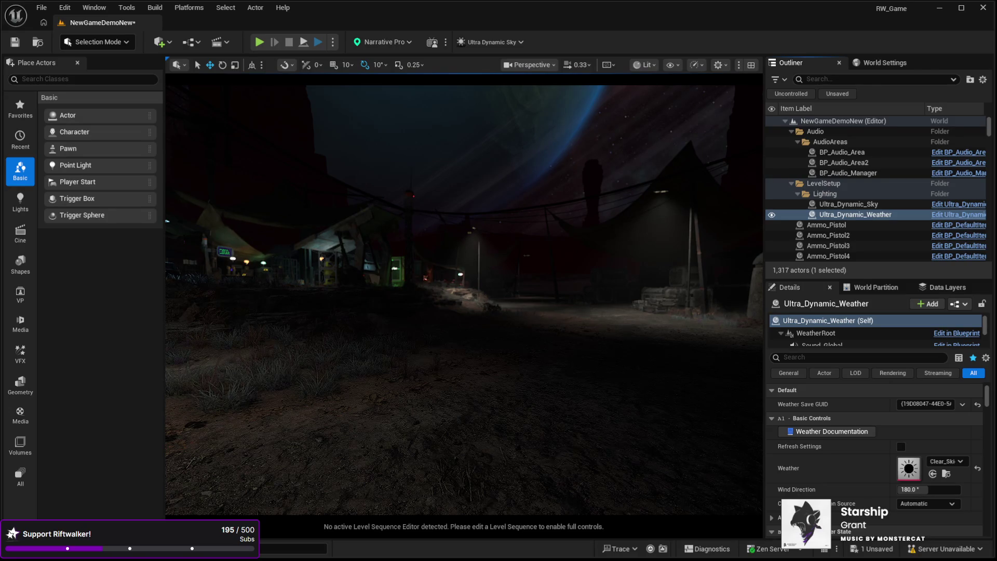
{"action": "key", "text": "F11"}
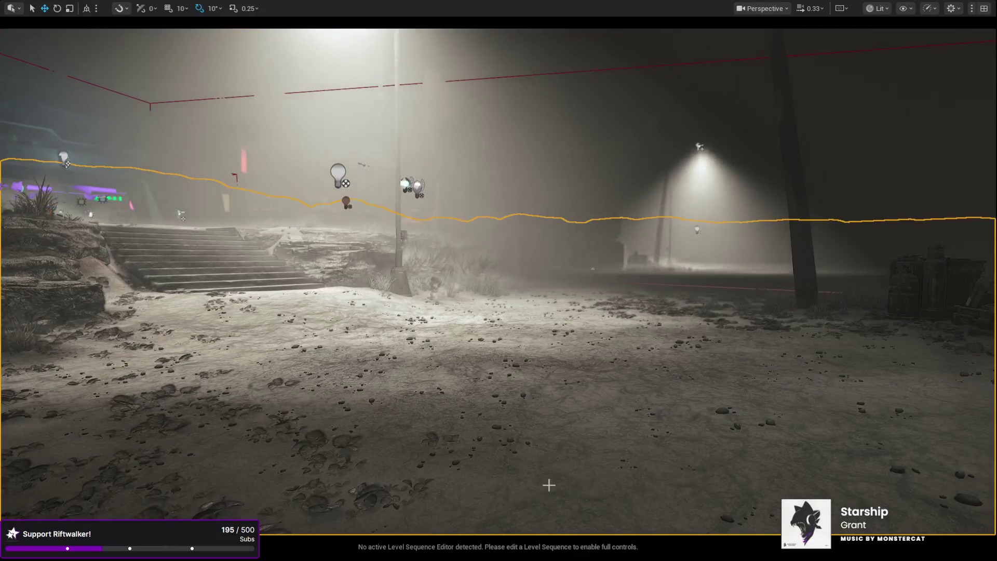
{"action": "key", "text": "alt+p"}
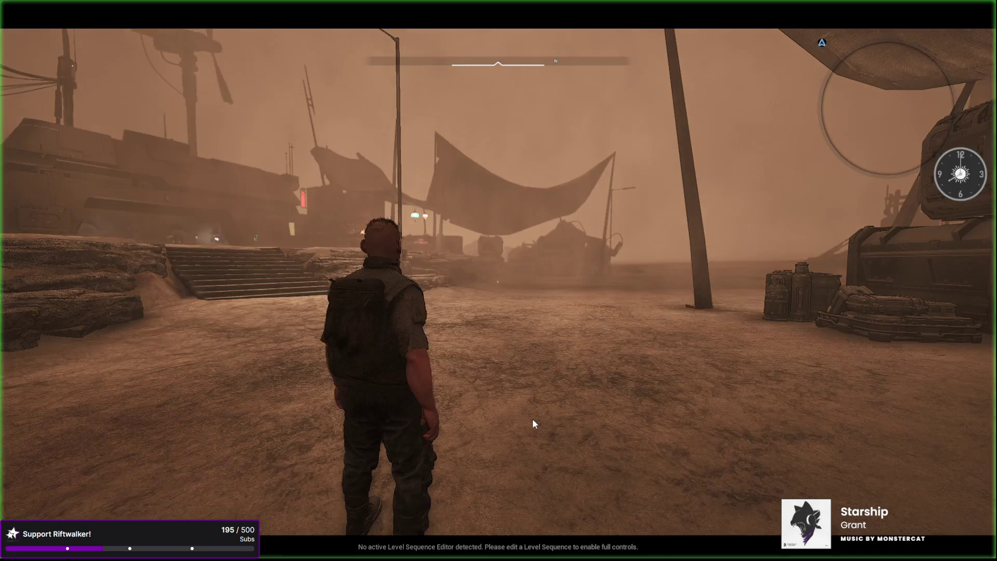
Step: Run the character through the sandstorm toward the tents, wrecks and tower, then end play
{"action": "left_click", "coordinate": [551, 379]}
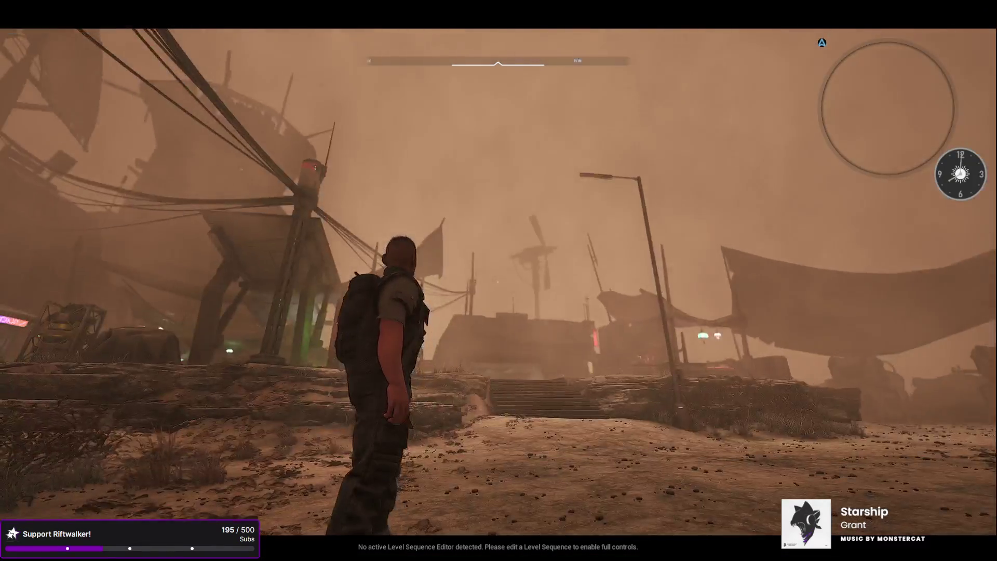
{"action": "key", "text": "w"}
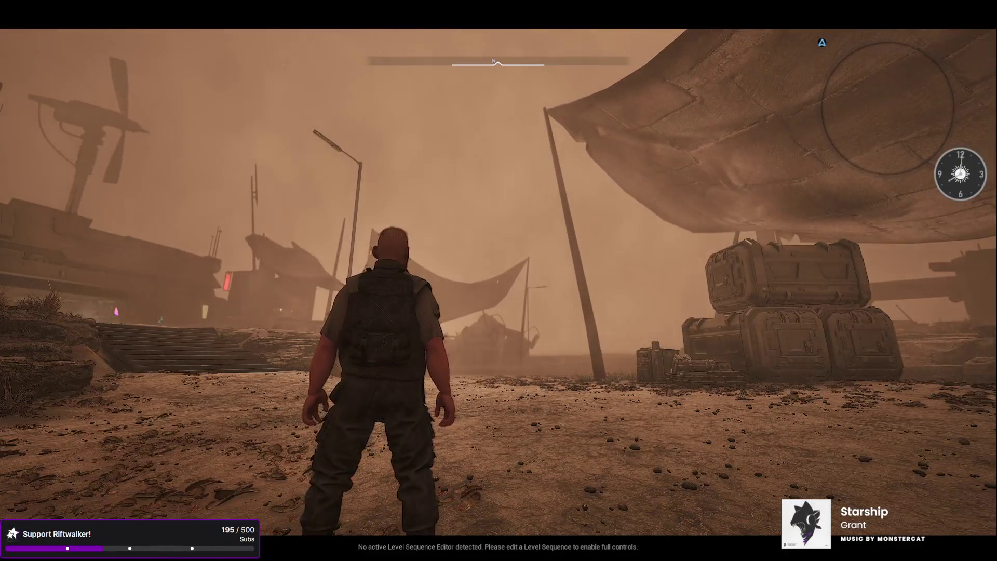
{"action": "key", "text": "w"}
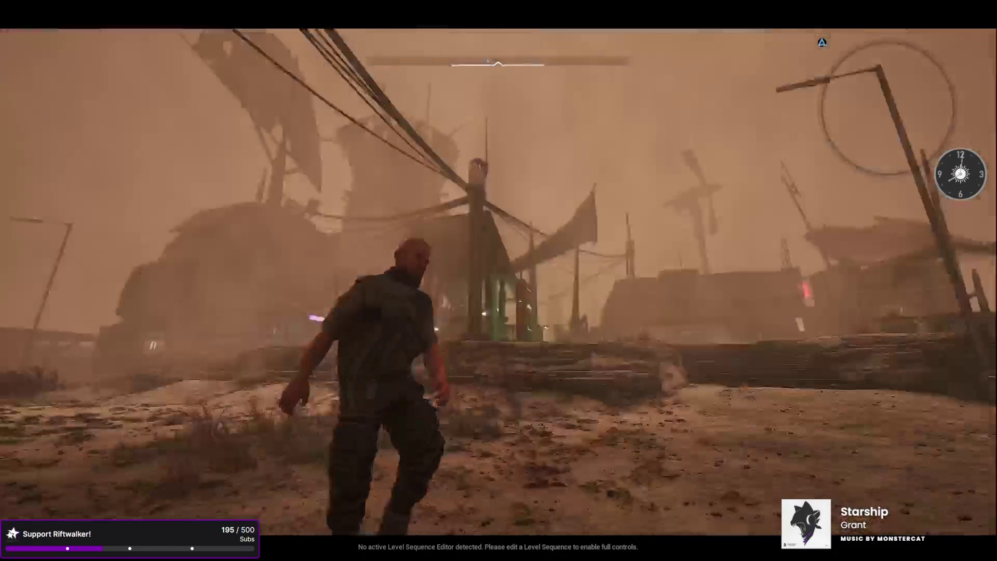
{"action": "key", "text": "w"}
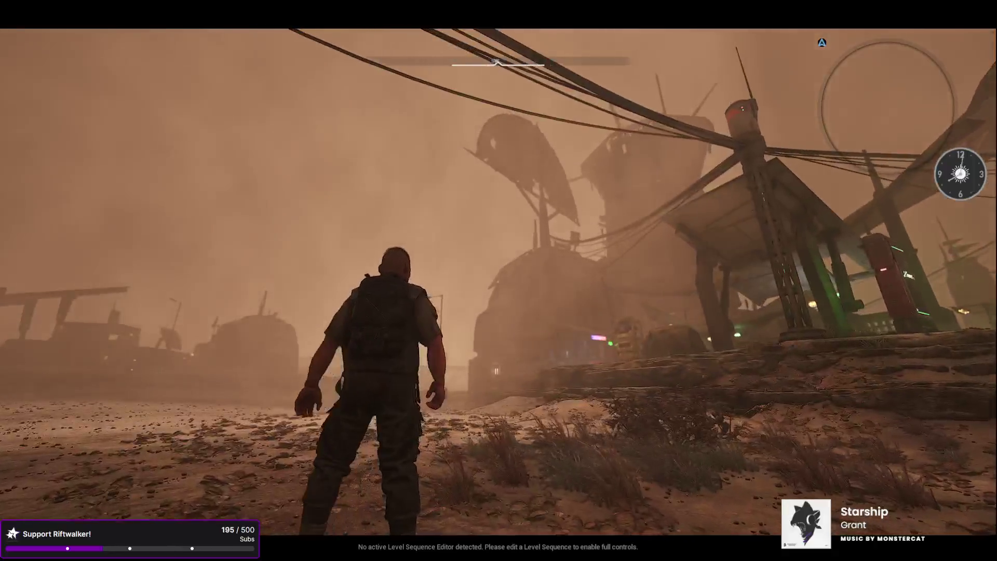
{"action": "key", "text": "w"}
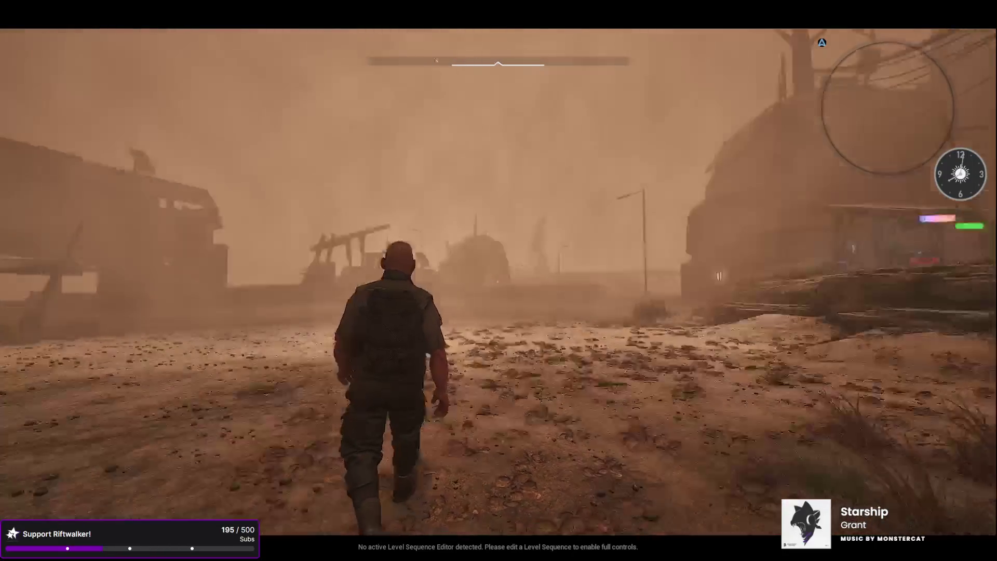
{"action": "key", "text": "w"}
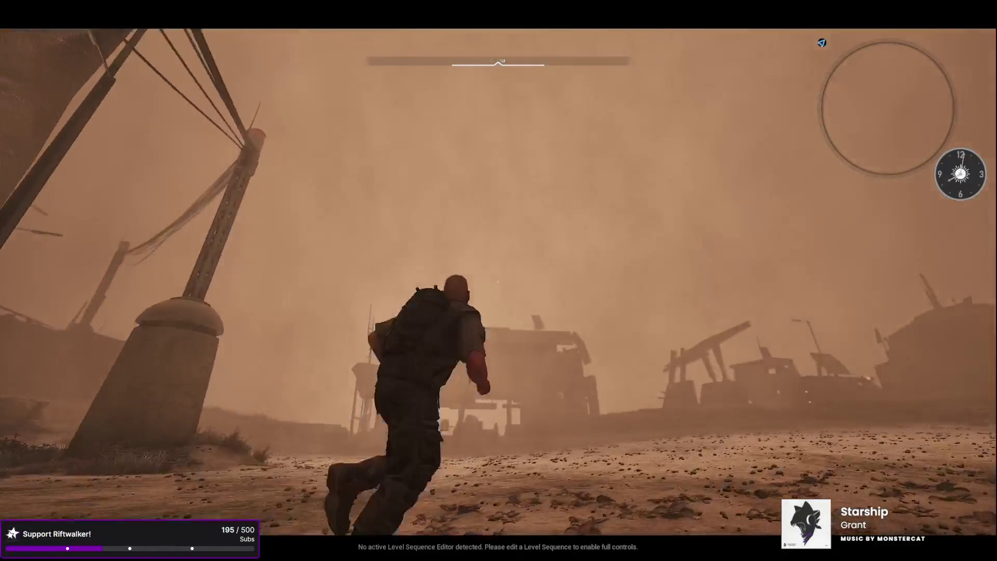
{"action": "key", "text": "w"}
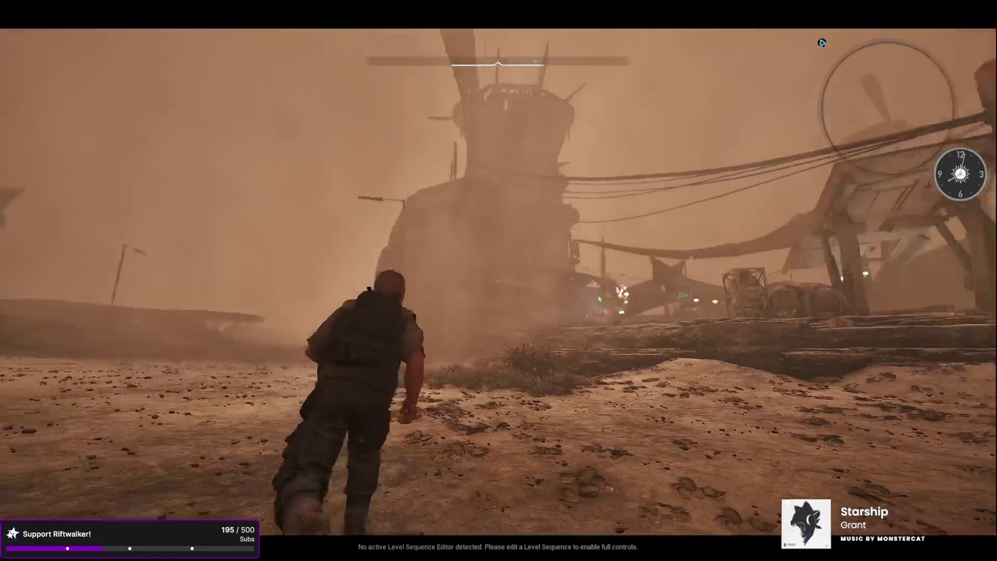
{"action": "key", "text": "w"}
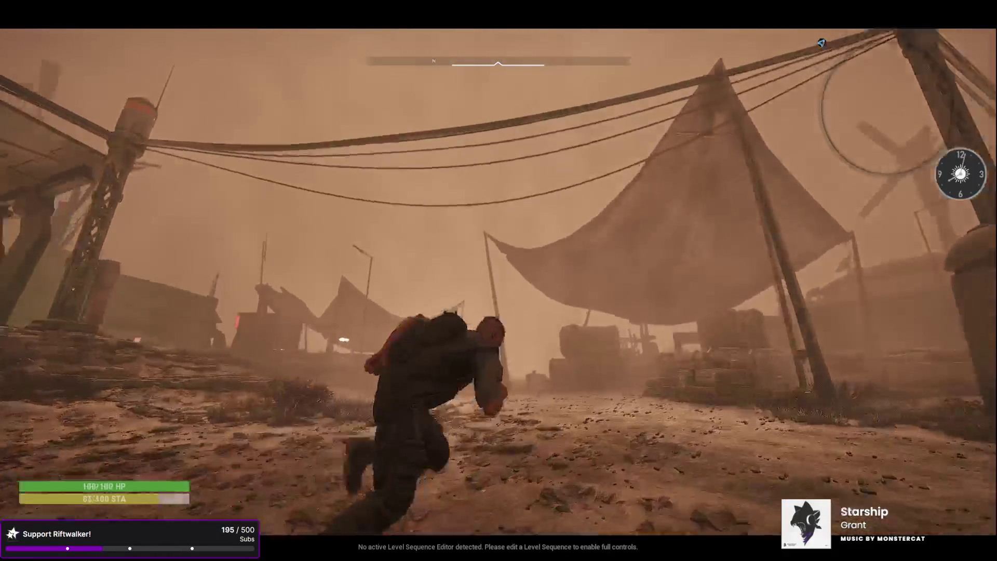
{"action": "key", "text": "w"}
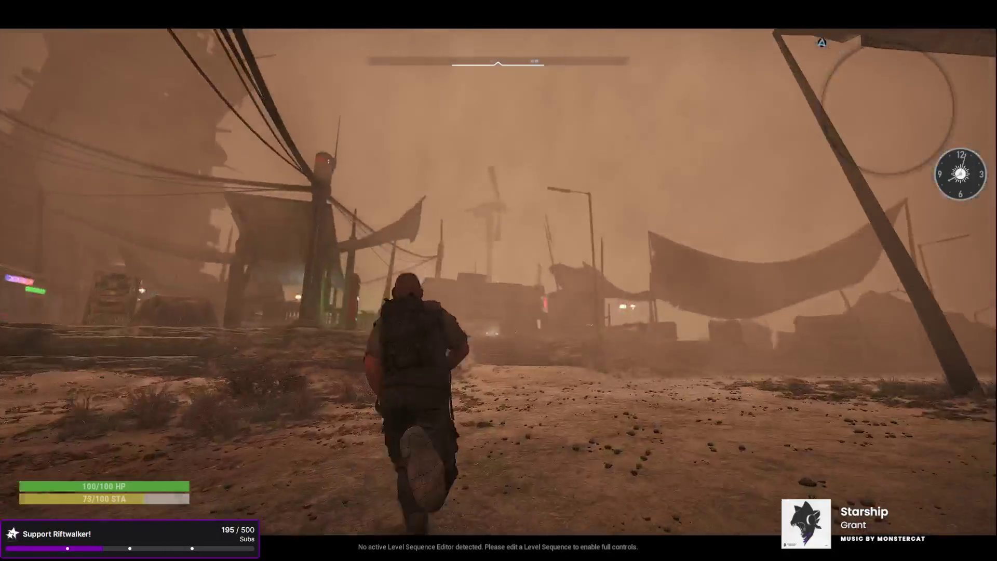
{"action": "key", "text": "Escape"}
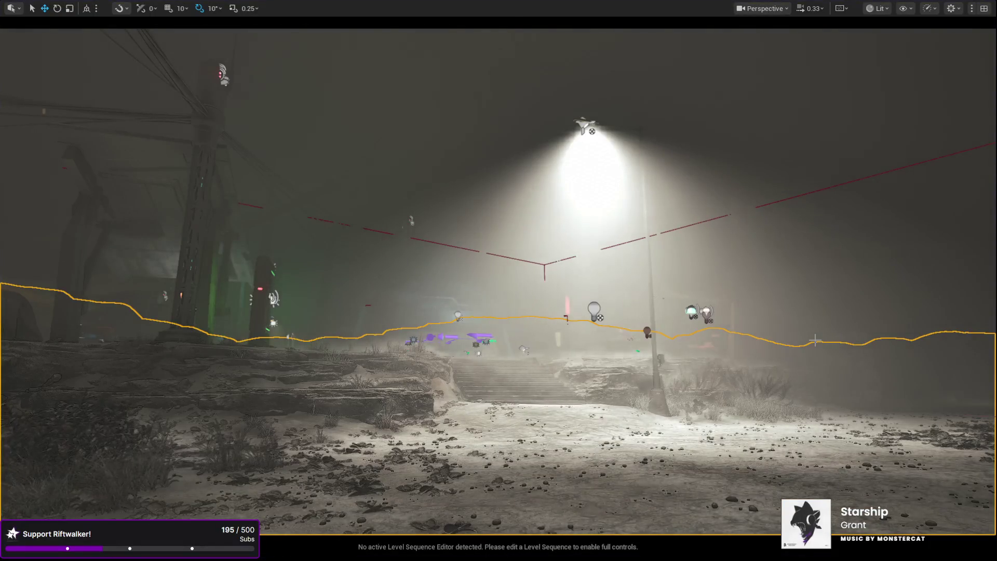
Step: Fly the camera past the stone stairs and street lamps, then restore the full editor layout
{"action": "key", "text": "w"}
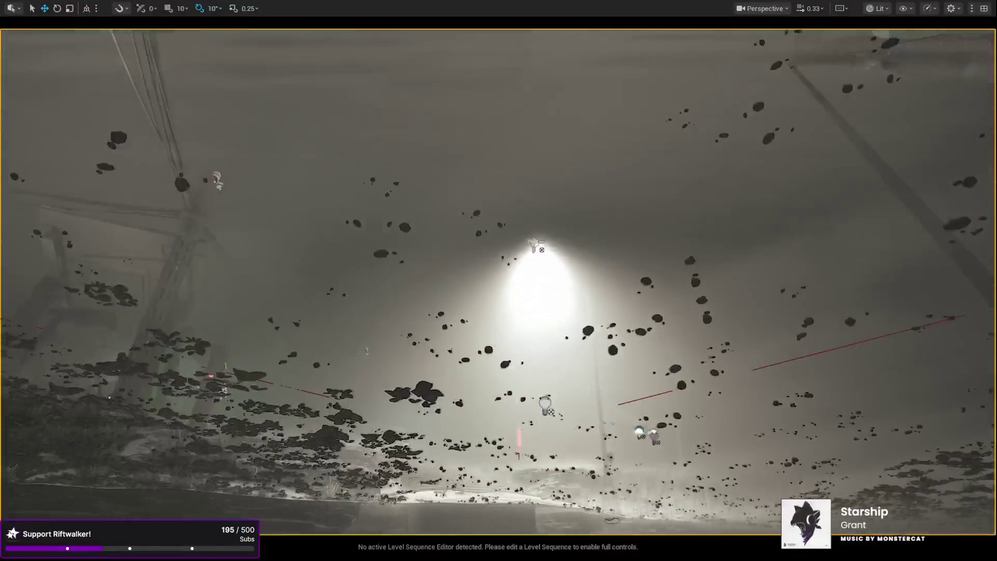
{"action": "key", "text": "w"}
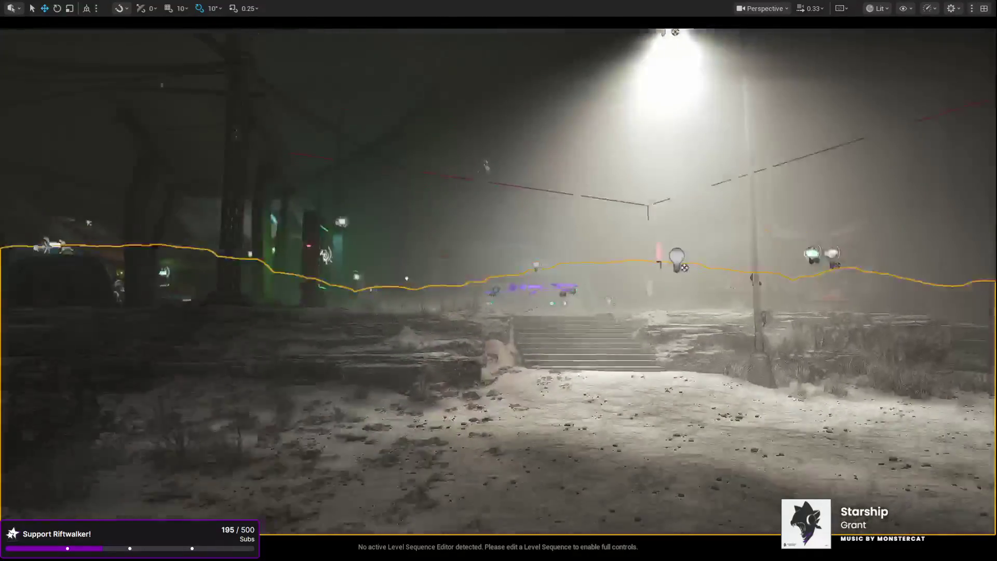
{"action": "key", "text": "w"}
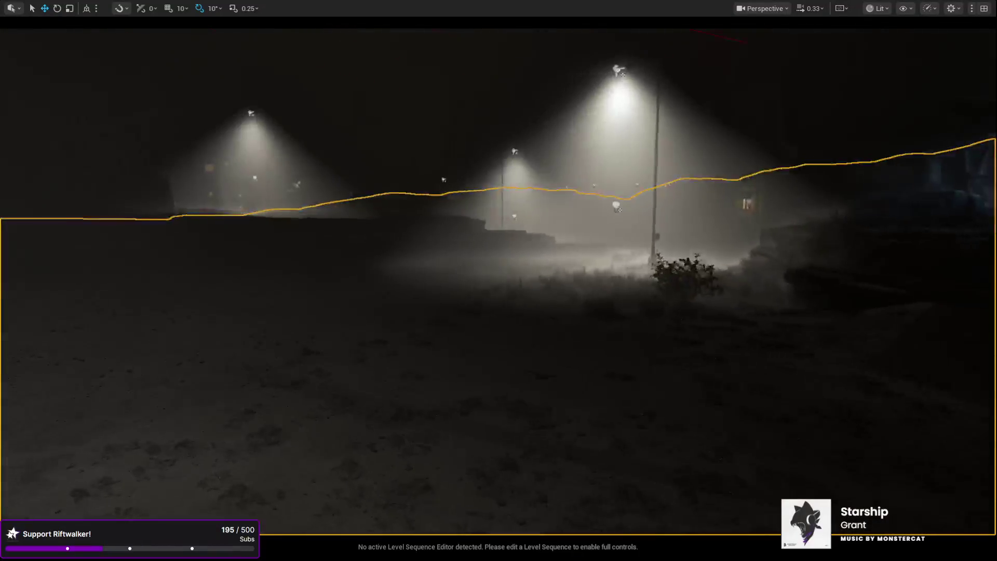
{"action": "key", "text": "w"}
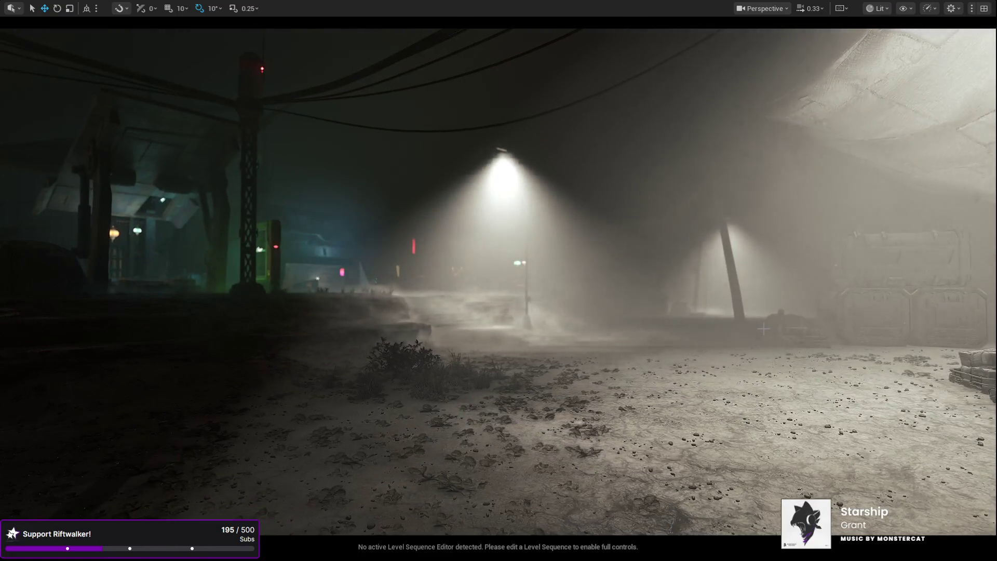
{"action": "key", "text": "F11"}
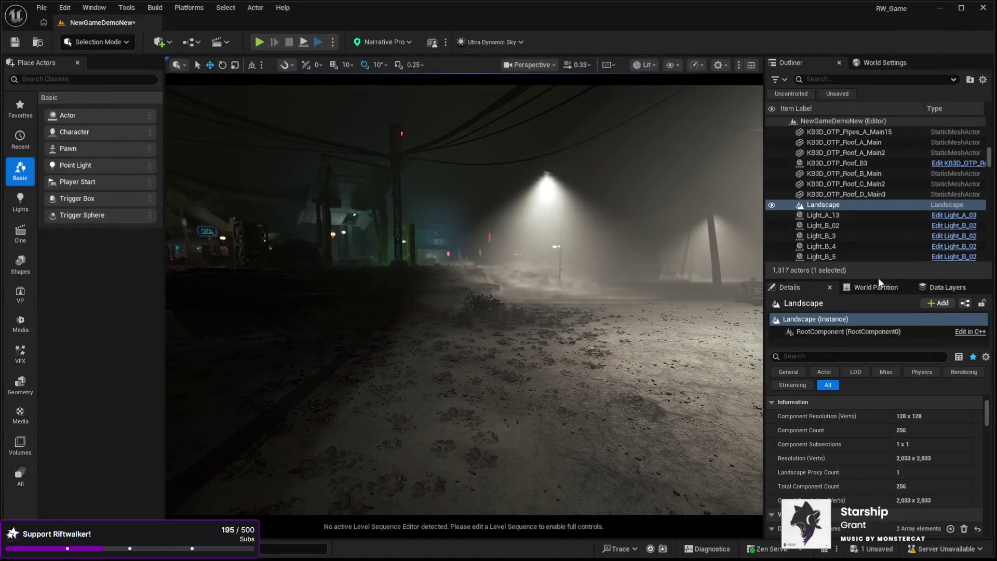
{"action": "scroll", "coordinate": [882, 214], "scroll_direction": "down", "scroll_amount": 1}
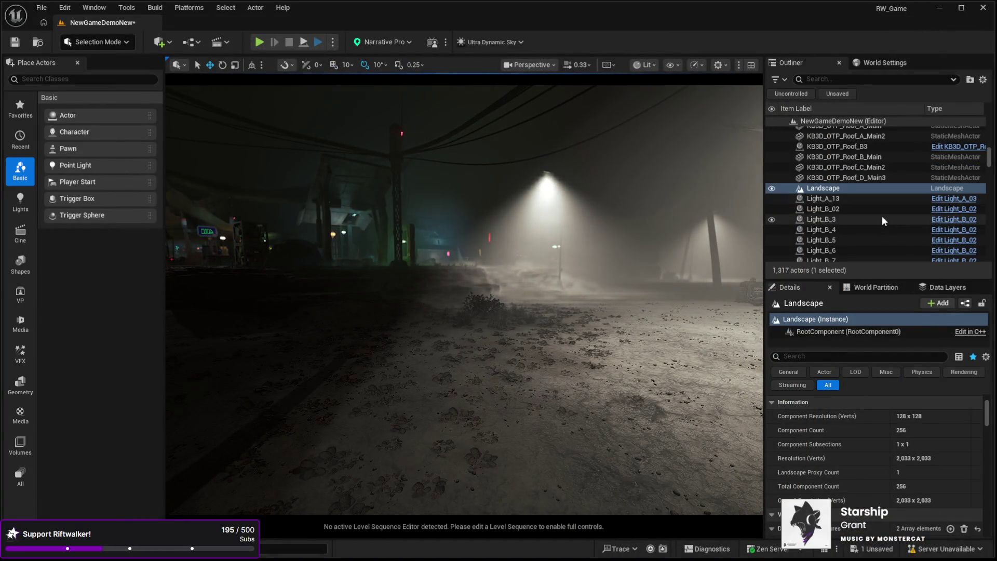
{"action": "left_click_drag", "start_coordinate": [537, 238], "coordinate": [539, 238]}
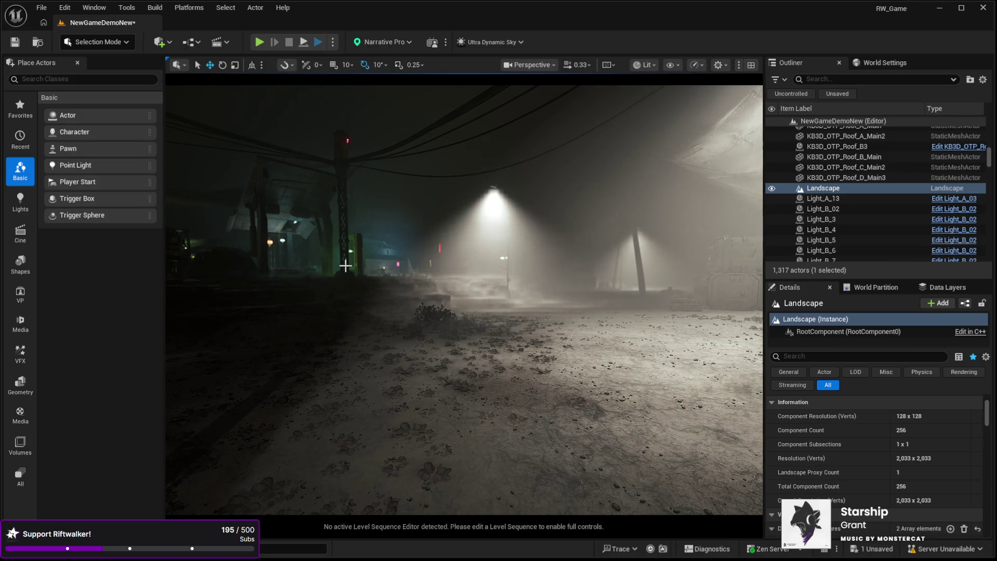
{"action": "left_click_drag", "start_coordinate": [480, 239], "coordinate": [514, 238]}
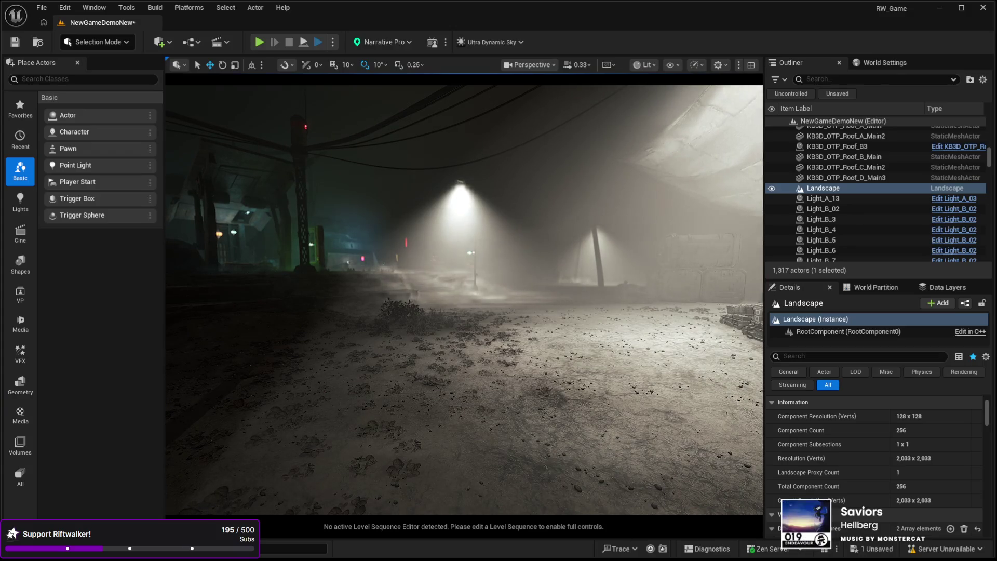
{"action": "left_click_drag", "start_coordinate": [514, 238], "coordinate": [513, 244]}
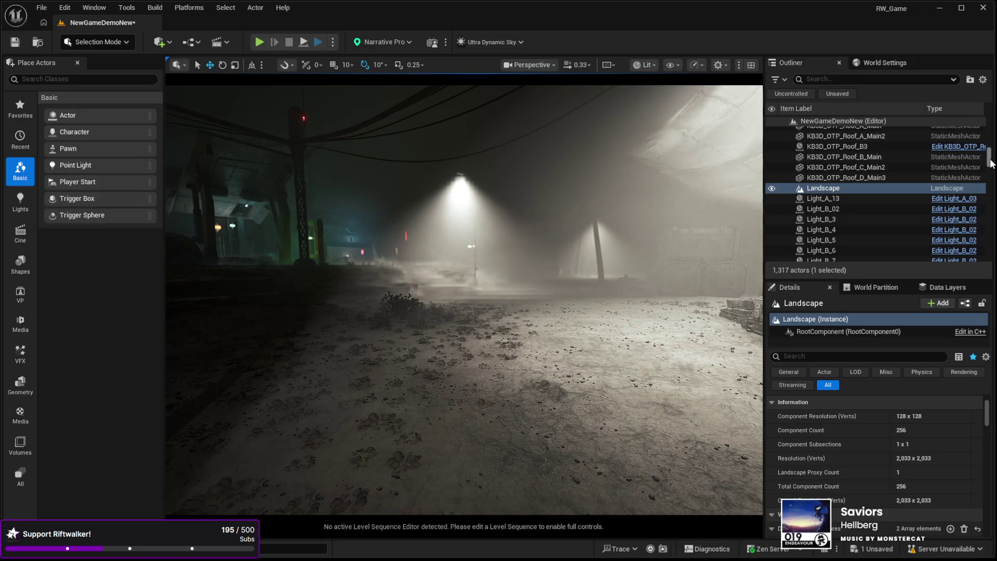
{"action": "left_click_drag", "start_coordinate": [991, 164], "coordinate": [989, 124]}
{"action": "left_click", "coordinate": [885, 214]}
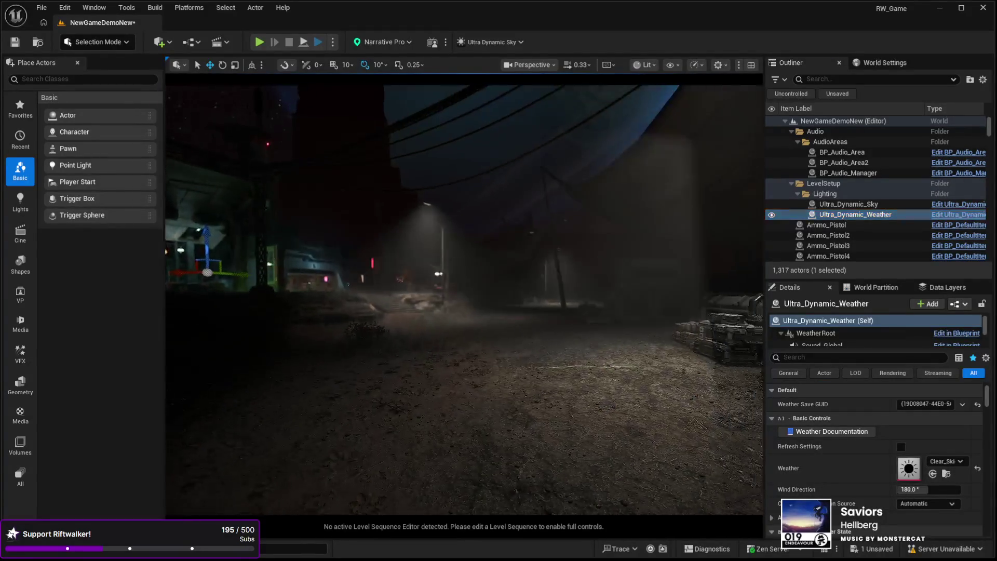
Step: Look around the night street, then select Ultra_Dynamic_Sky to show its fog settings
{"action": "mouse_move", "coordinate": [464, 461]}
{"action": "left_mouse_down"}
{"action": "mouse_move", "coordinate": [431, 454]}
{"action": "mouse_move", "coordinate": [457, 416]}
{"action": "mouse_move", "coordinate": [452, 364]}
{"action": "mouse_move", "coordinate": [447, 434]}
{"action": "mouse_move", "coordinate": [421, 437]}
{"action": "mouse_move", "coordinate": [438, 304]}
{"action": "left_mouse_up"}
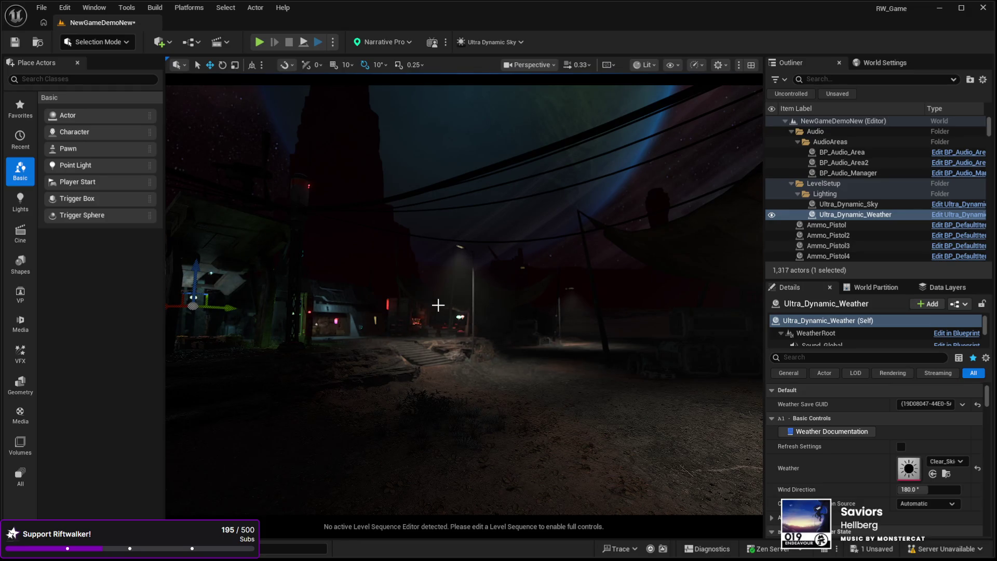
{"action": "mouse_move", "coordinate": [420, 284]}
{"action": "left_mouse_down"}
{"action": "mouse_move", "coordinate": [270, 287]}
{"action": "mouse_move", "coordinate": [262, 202]}
{"action": "mouse_move", "coordinate": [262, 255]}
{"action": "mouse_move", "coordinate": [263, 231]}
{"action": "mouse_move", "coordinate": [415, 301]}
{"action": "left_mouse_up"}
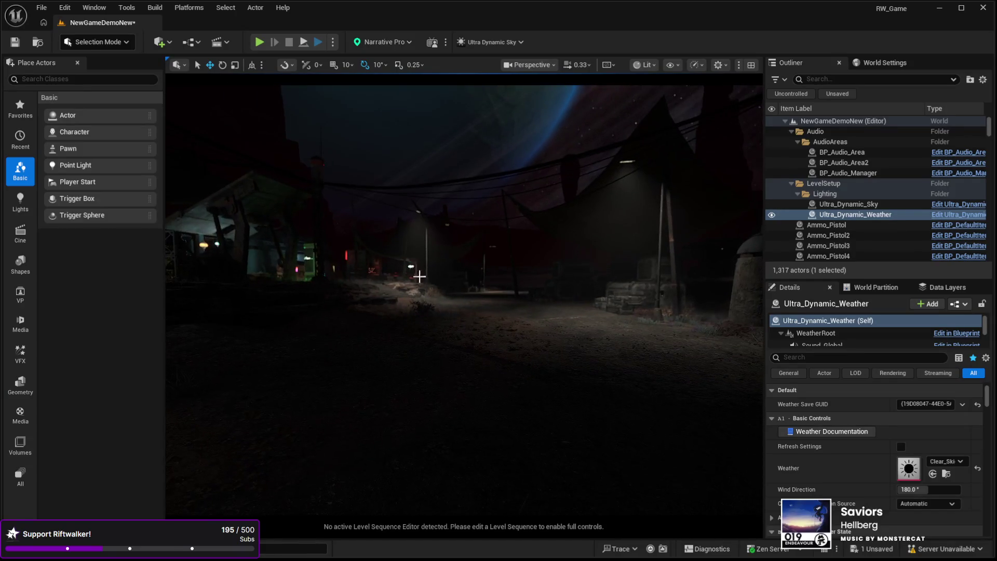
{"action": "left_click", "coordinate": [937, 203]}
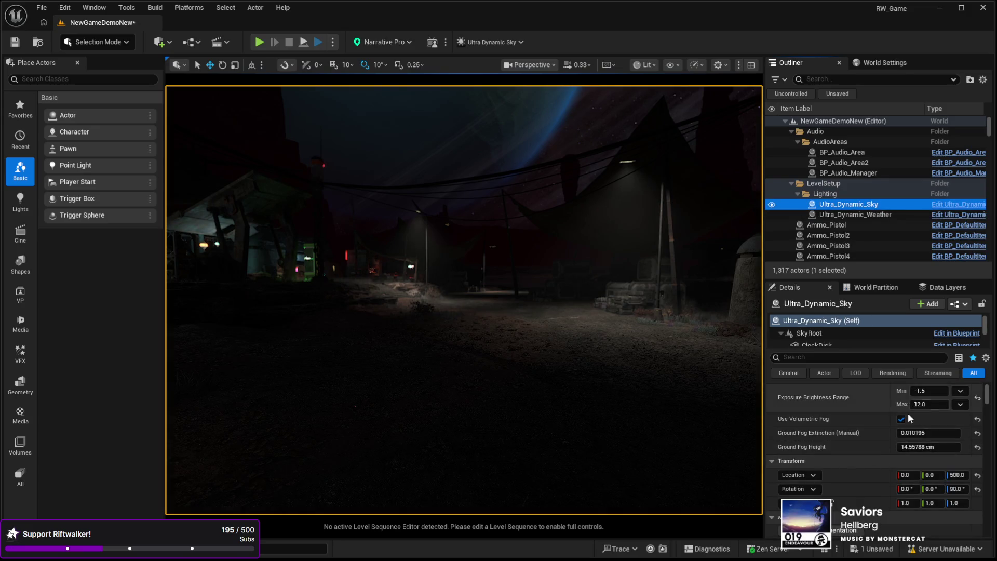
Step: Set Ultra_Dynamic_Sky's Time Of Day to 1200, fly through the daylit town, and enter Foliage Mode
{"action": "left_click", "coordinate": [919, 403]}
{"action": "left_click_drag", "start_coordinate": [538, 412], "coordinate": [529, 409]}
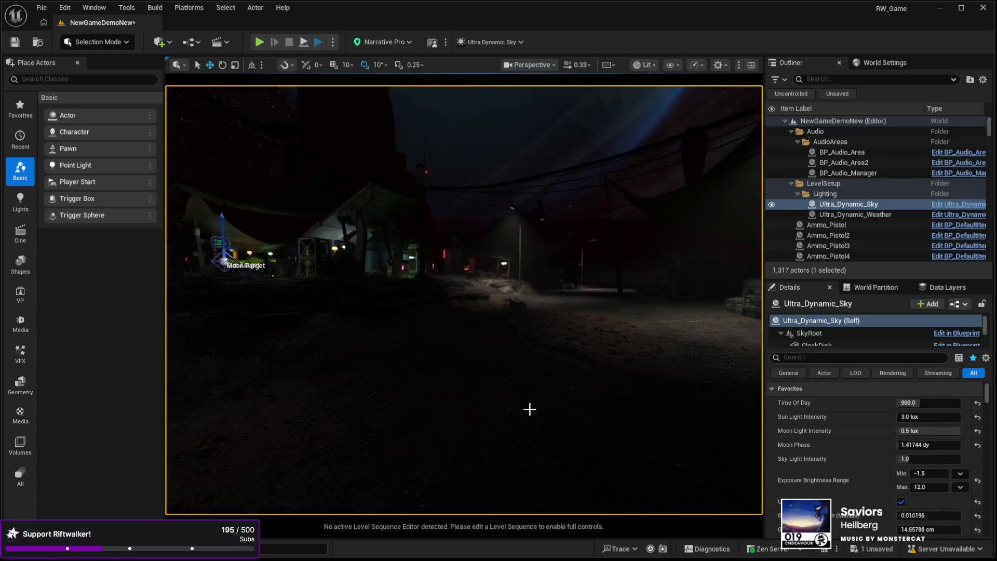
{"action": "left_click", "coordinate": [929, 403]}
{"action": "type", "text": "1200"}
{"action": "key", "text": "Return"}
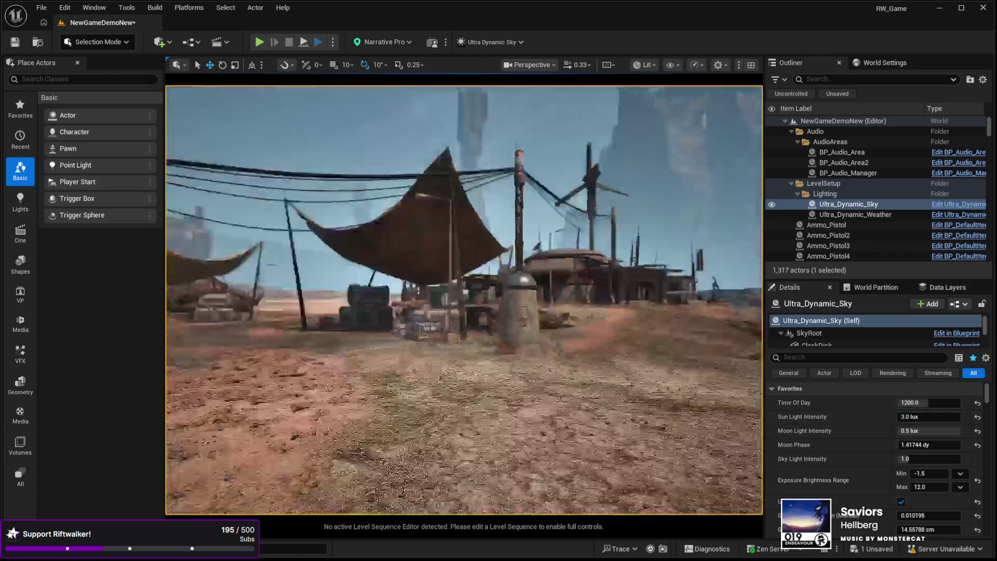
{"action": "left_click_drag", "start_coordinate": [463, 300], "coordinate": [442, 267]}
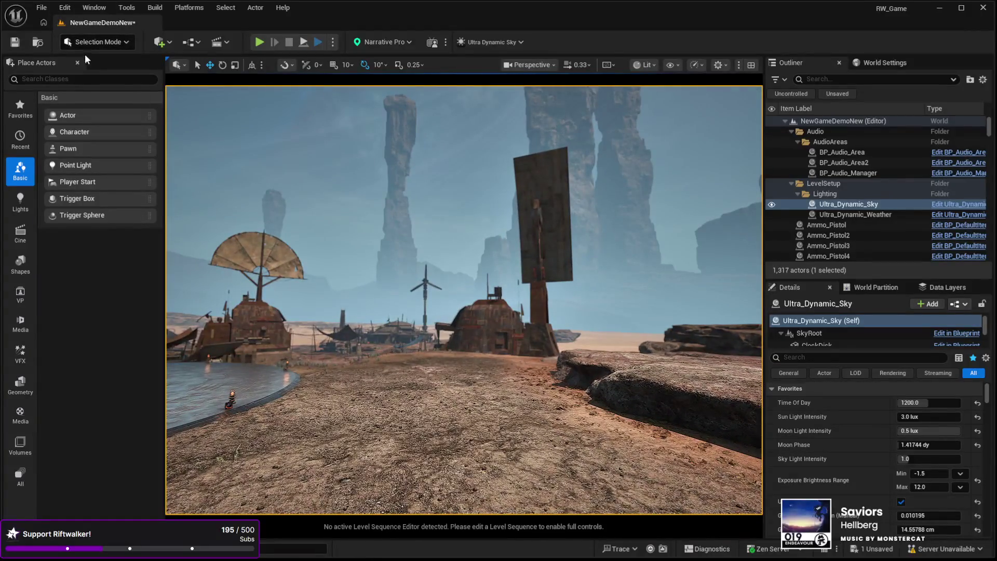
{"action": "key", "text": "shift+3"}
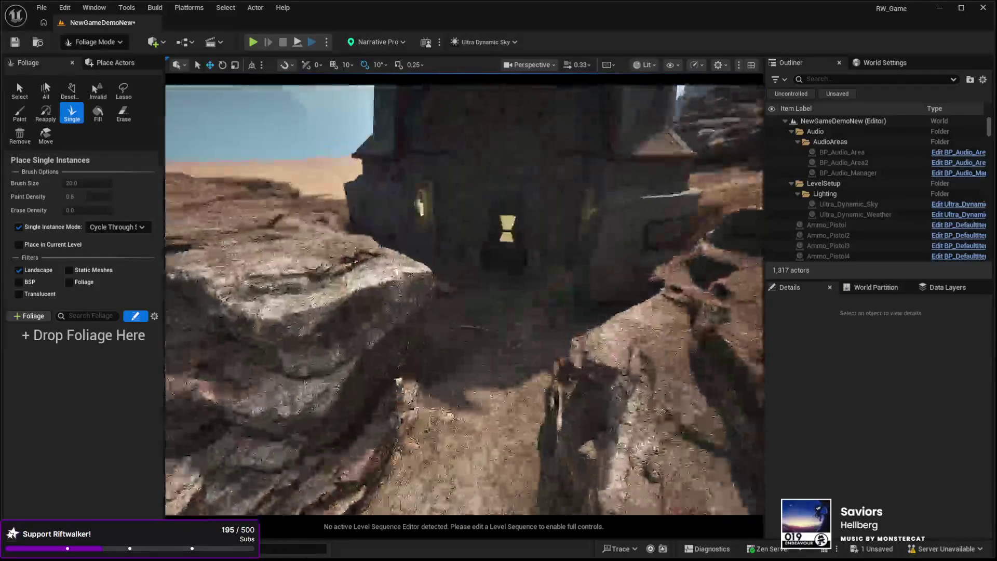
Step: Fly the view toward the lit doorway of the sunlit settlement
{"action": "key", "text": "w"}
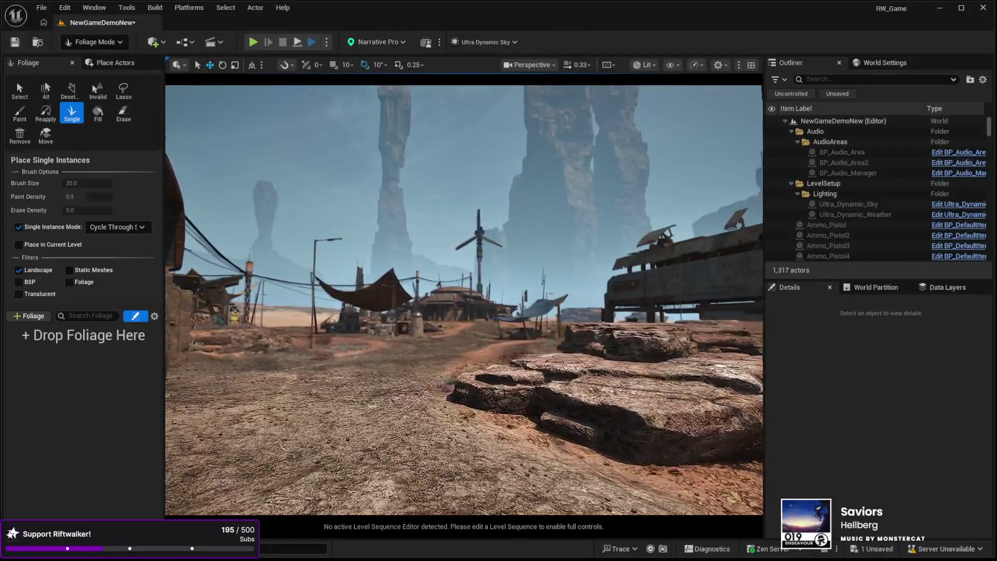
Step: Fly down to the sail tower and pull back to frame it, then switch to Selection Mode
{"action": "key", "text": "w"}
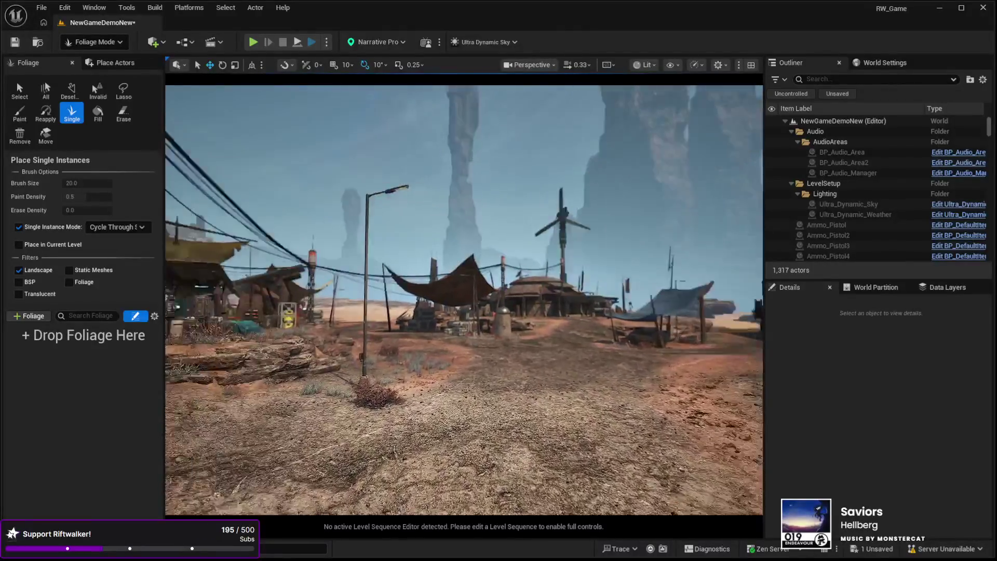
{"action": "key", "text": "w"}
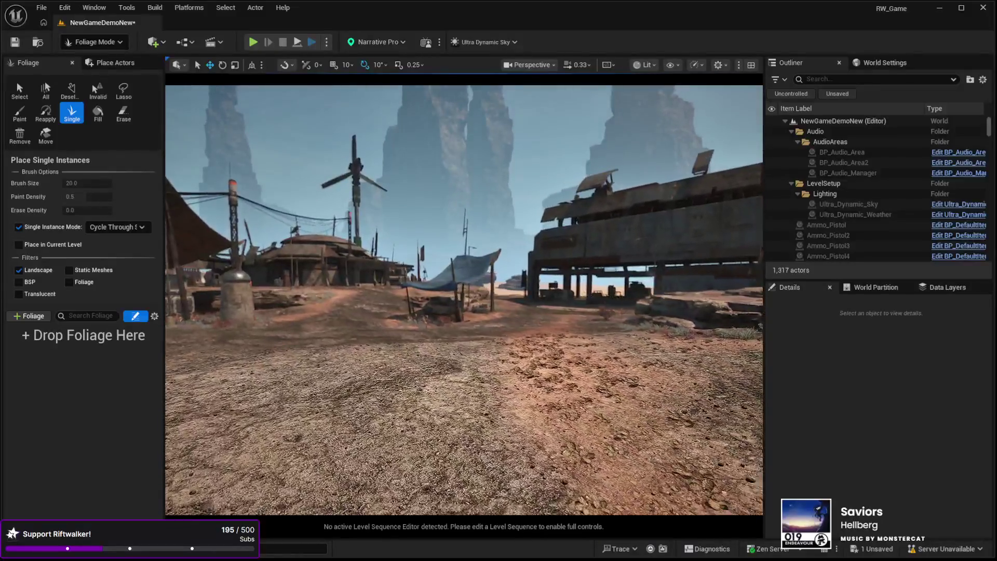
{"action": "key", "text": "w"}
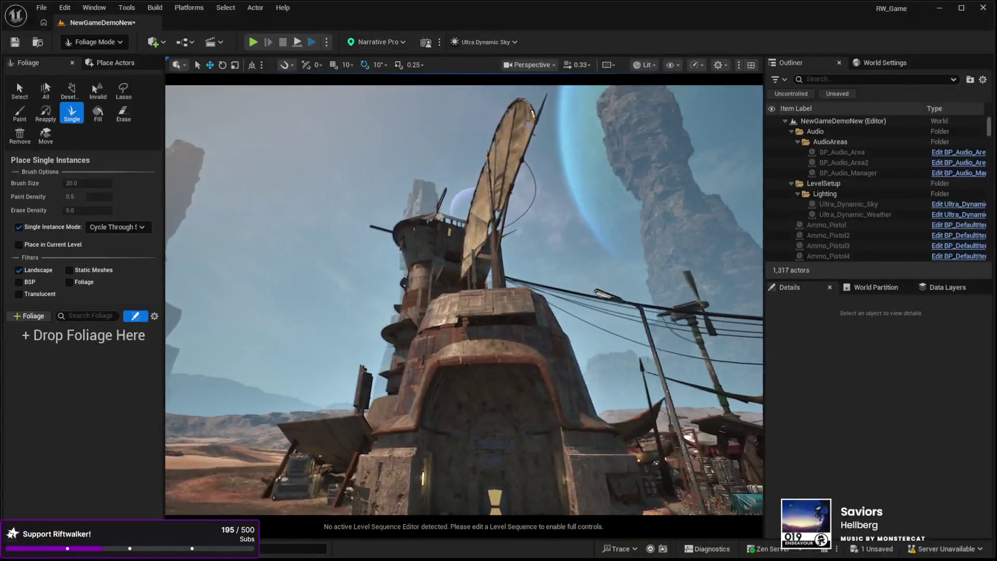
{"action": "key", "text": "w"}
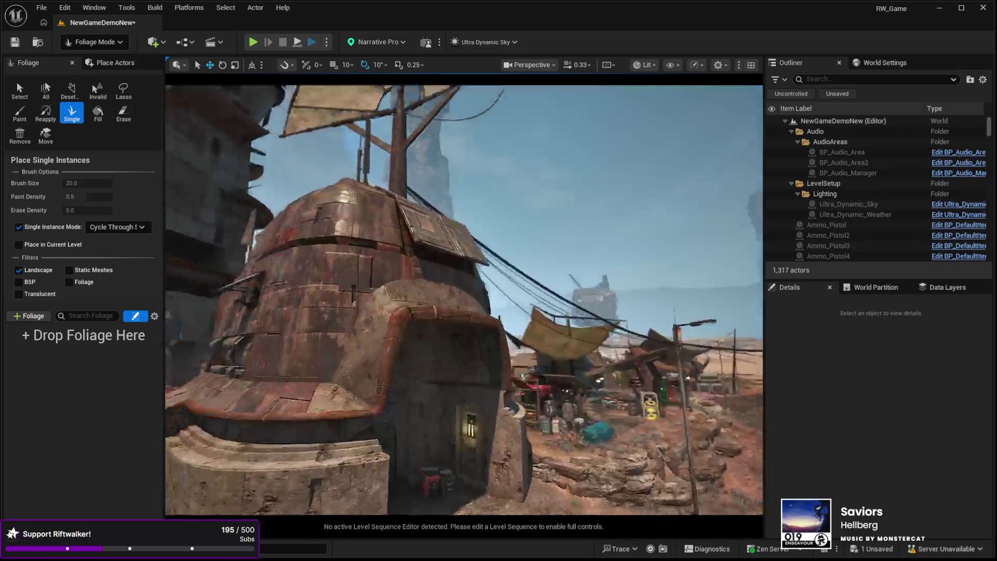
{"action": "key", "text": "s"}
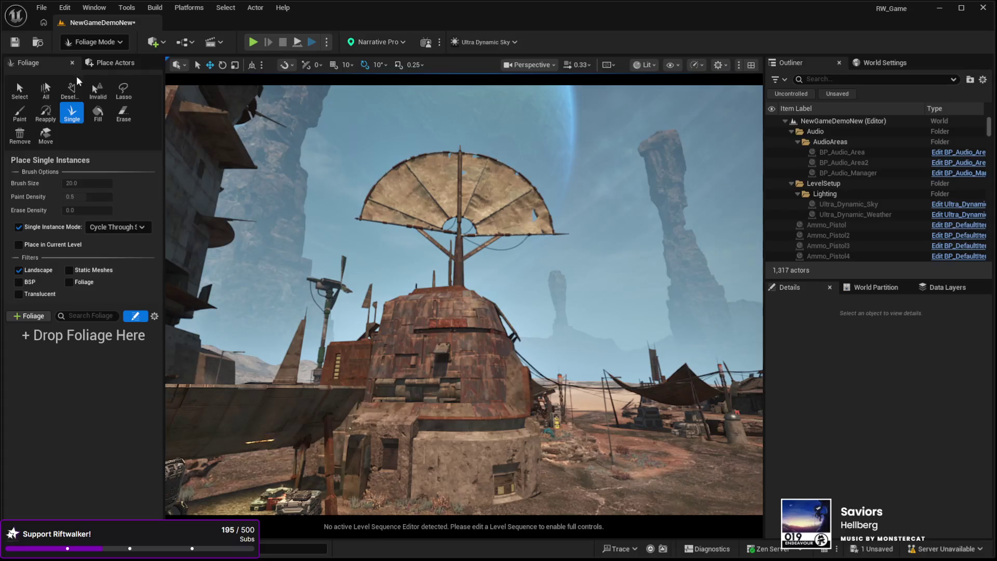
{"action": "key", "text": "shift+1"}
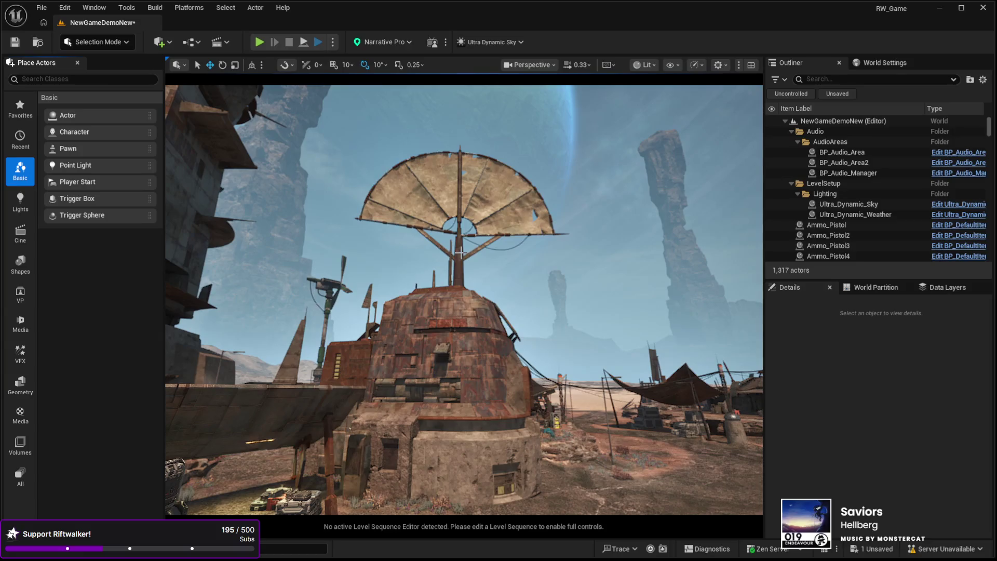
Step: Select KB3D_OTP_Cover_A and lower it down into its dome
{"action": "left_click", "coordinate": [436, 353]}
{"action": "key", "text": "e"}
{"action": "left_click_drag", "start_coordinate": [421, 287], "coordinate": [402, 301]}
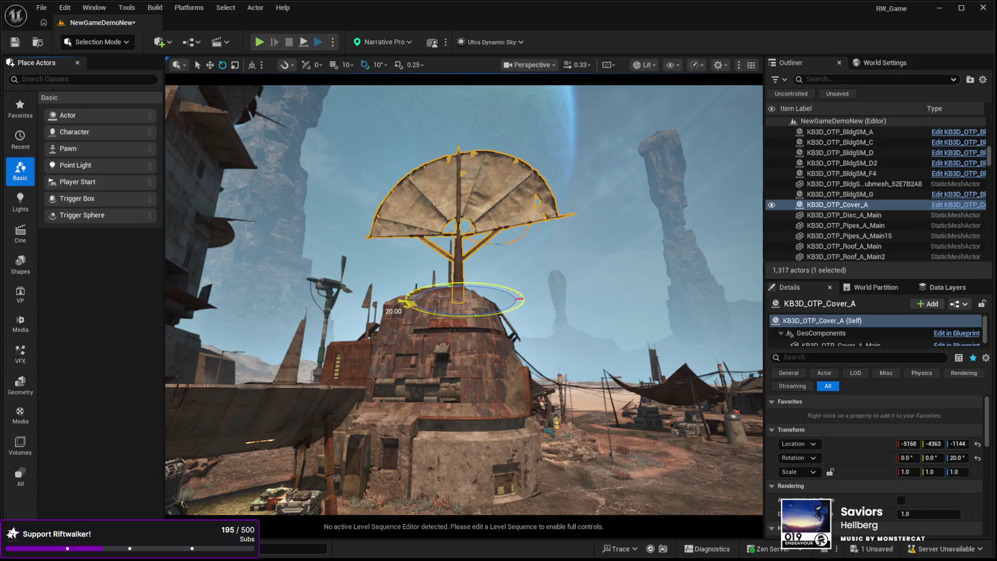
{"action": "key", "text": "ctrl+z"}
{"action": "key", "text": "w"}
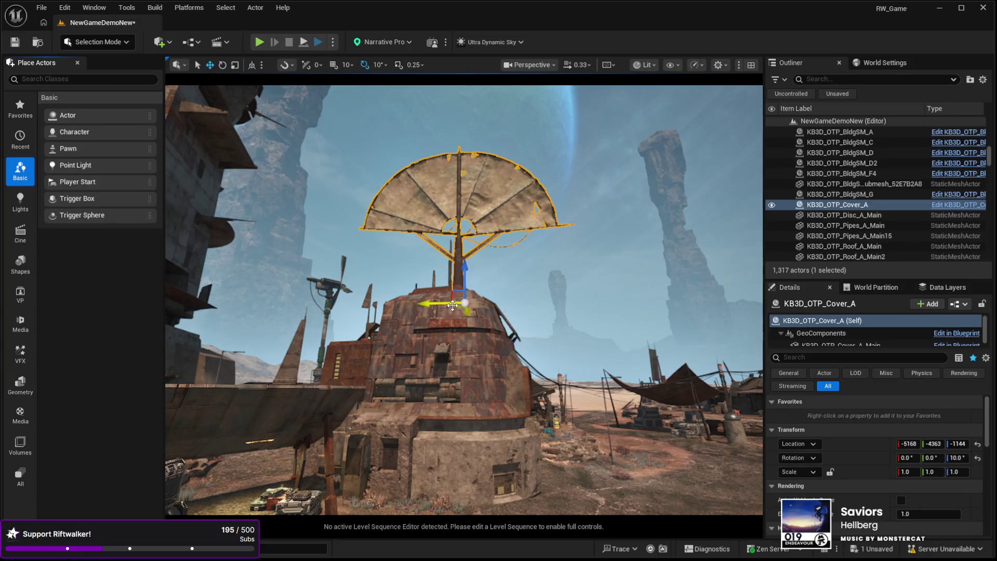
{"action": "mouse_move", "coordinate": [468, 261]}
{"action": "left_mouse_down"}
{"action": "mouse_move", "coordinate": [445, 402]}
{"action": "mouse_move", "coordinate": [456, 371]}
{"action": "mouse_move", "coordinate": [421, 369]}
{"action": "left_mouse_up"}
Step: Tilt the sail tower 20° sideways, then focus and circle the camera around it
{"action": "key", "text": "e"}
{"action": "mouse_move", "coordinate": [448, 422]}
{"action": "left_mouse_down"}
{"action": "mouse_move", "coordinate": [395, 321]}
{"action": "mouse_move", "coordinate": [545, 299]}
{"action": "left_mouse_up"}
{"action": "key", "text": "w"}
{"action": "key", "text": "f"}
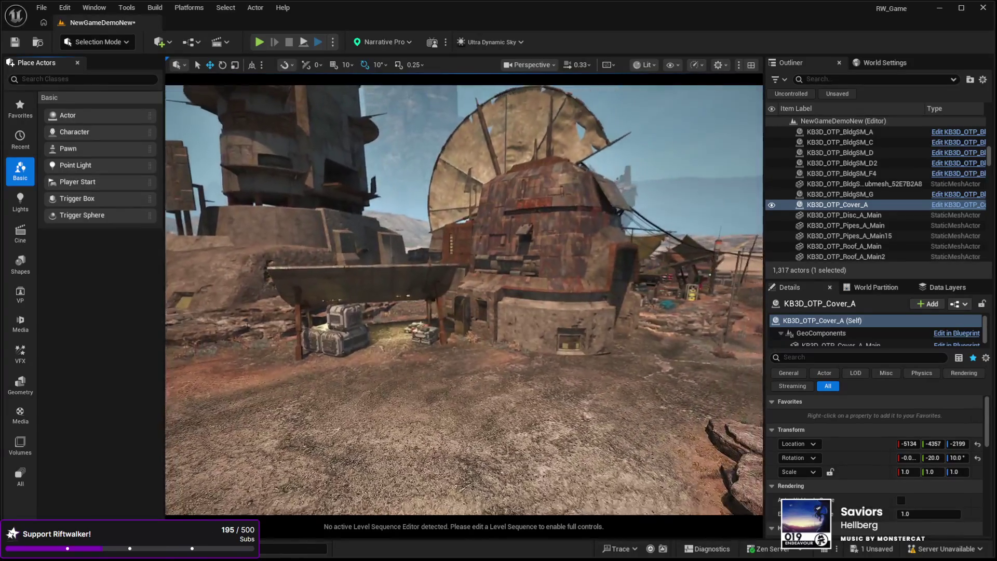
{"action": "left_click_drag", "start_coordinate": [465, 300], "coordinate": [277, 300]}
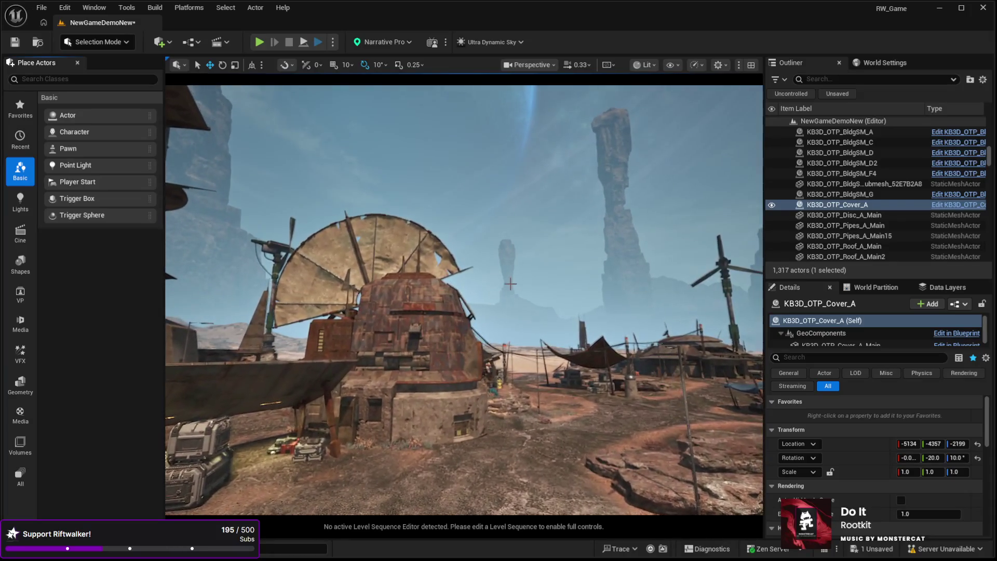
Step: Undo the sail tower's lowering and tilt, then fly the camera toward the domed hut
{"action": "key", "text": "ctrl+z"}
{"action": "key", "text": "ctrl+z"}
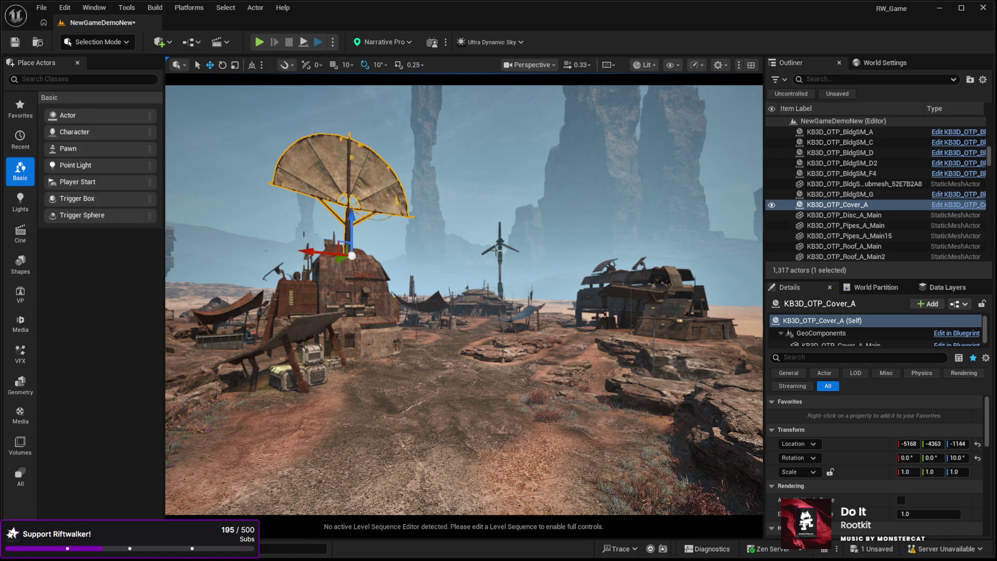
{"action": "key", "text": "Right"}
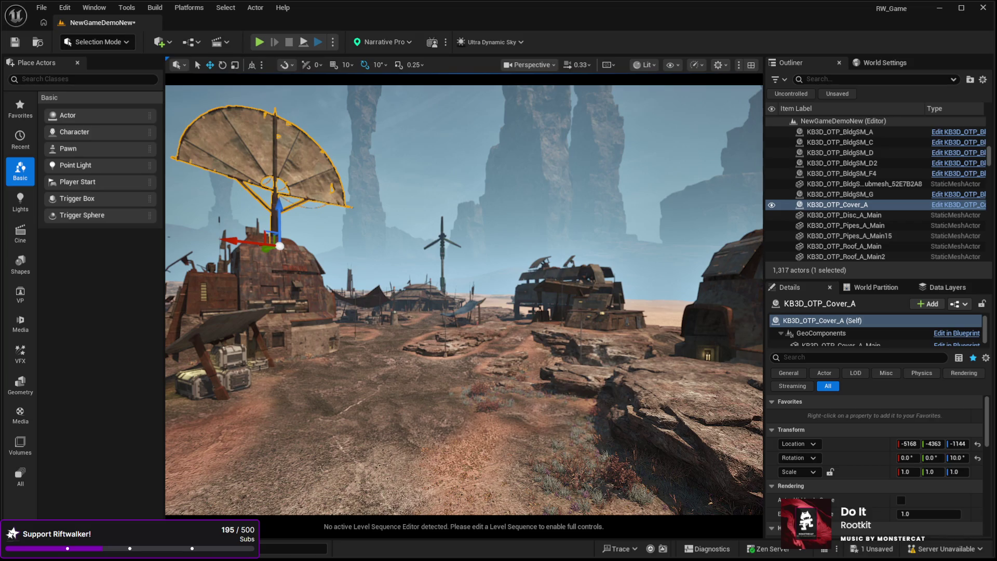
{"action": "key", "text": "w"}
{"action": "key", "text": "d"}
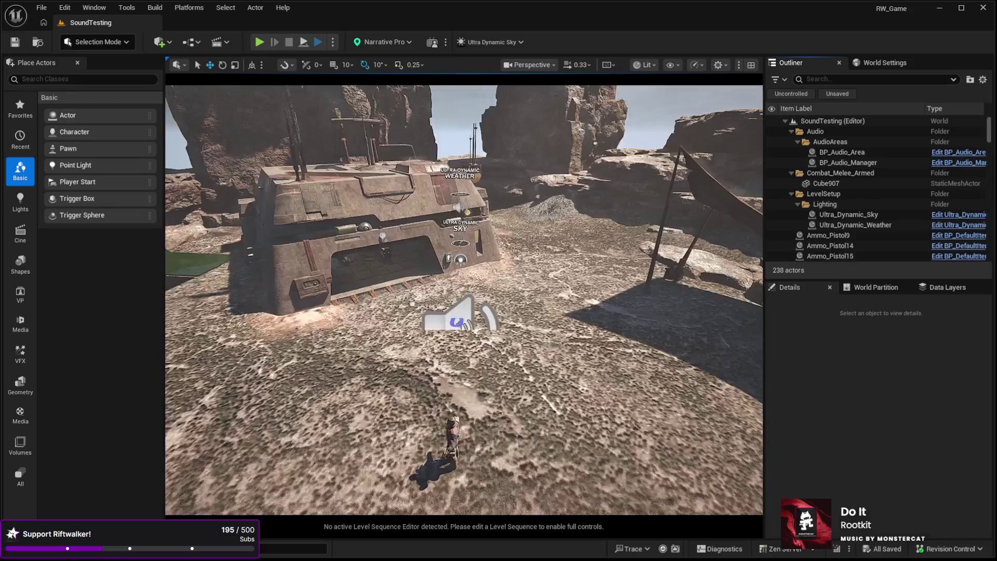
Step: Select the sky and the landscape, orbit the test area, and Play In Editor with Alt+P
{"action": "left_click", "coordinate": [461, 245]}
{"action": "mouse_move", "coordinate": [461, 244]}
{"action": "left_mouse_down"}
{"action": "mouse_move", "coordinate": [442, 244]}
{"action": "mouse_move", "coordinate": [468, 249]}
{"action": "mouse_move", "coordinate": [457, 244]}
{"action": "mouse_move", "coordinate": [500, 205]}
{"action": "mouse_move", "coordinate": [447, 236]}
{"action": "left_mouse_up"}
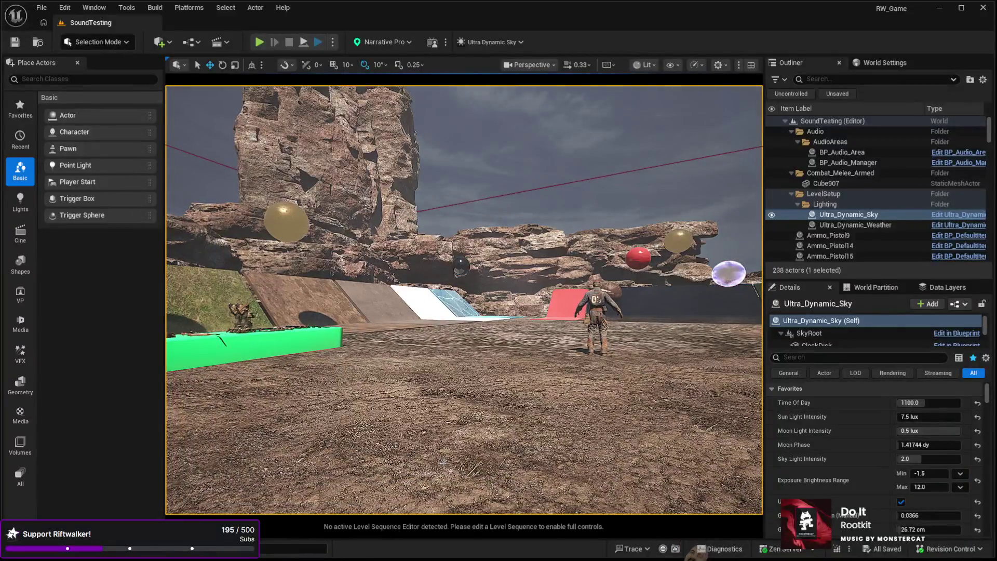
{"action": "left_click", "coordinate": [493, 459]}
{"action": "key", "text": "alt+p"}
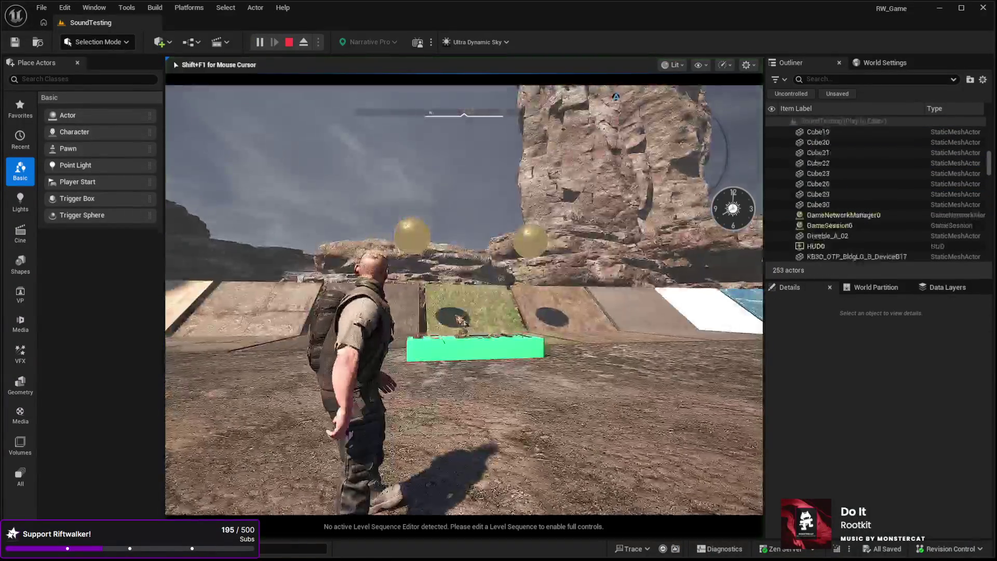
Step: Run the character forward toward the rocks, then stop the Play In Editor session
{"action": "key", "text": "w"}
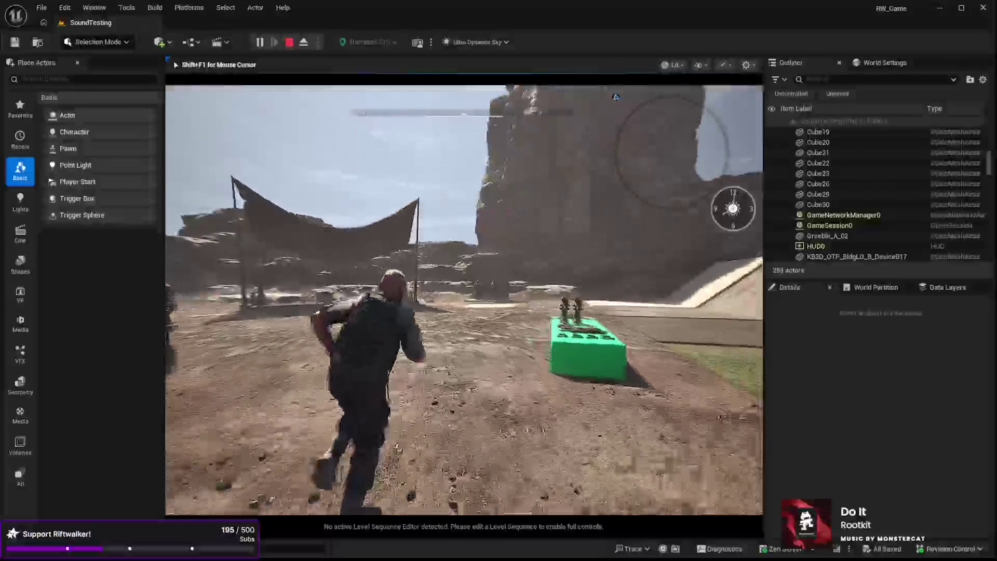
{"action": "key", "text": "w"}
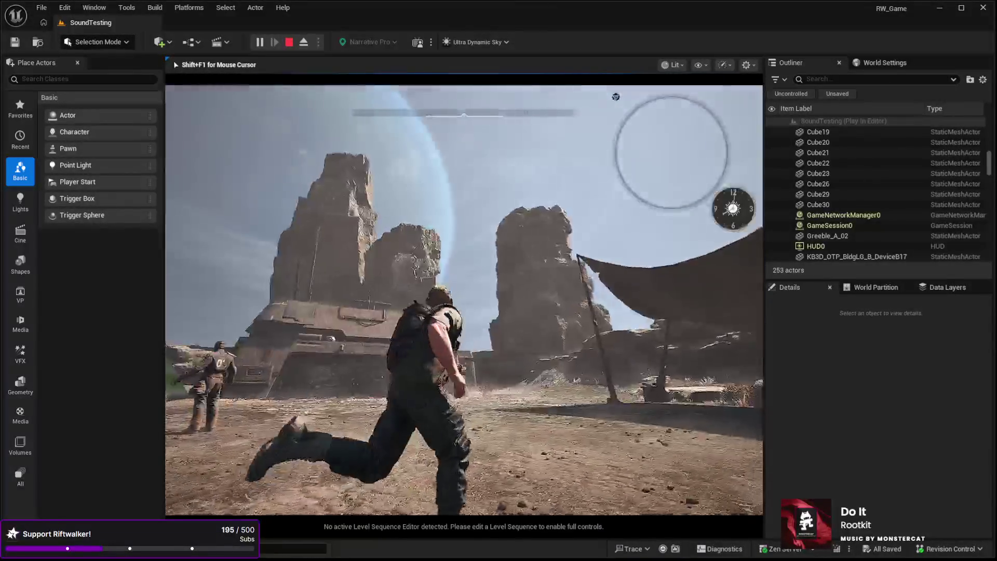
{"action": "key", "text": "w"}
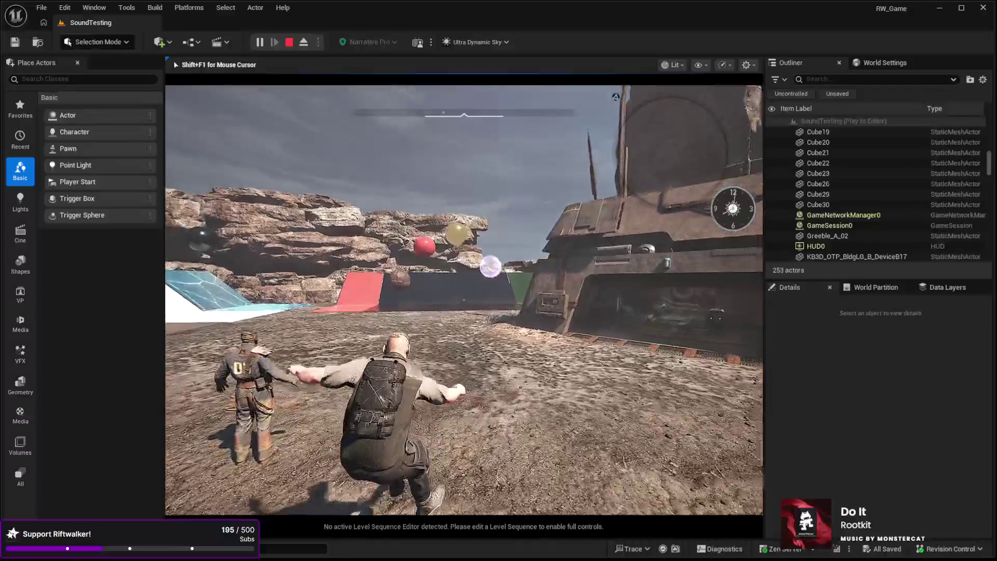
{"action": "key", "text": "w"}
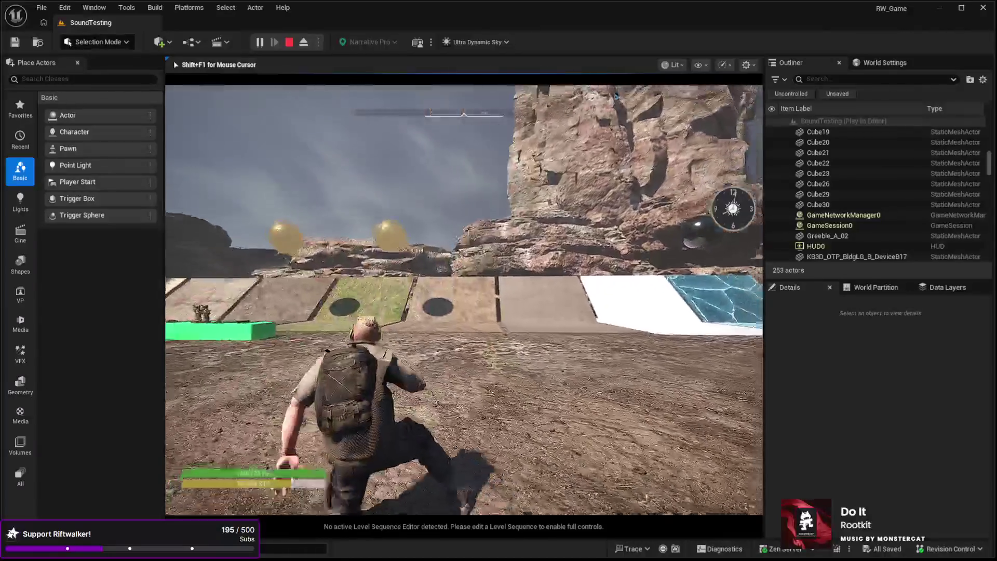
{"action": "key", "text": "Escape"}
{"action": "key", "text": "alt"}
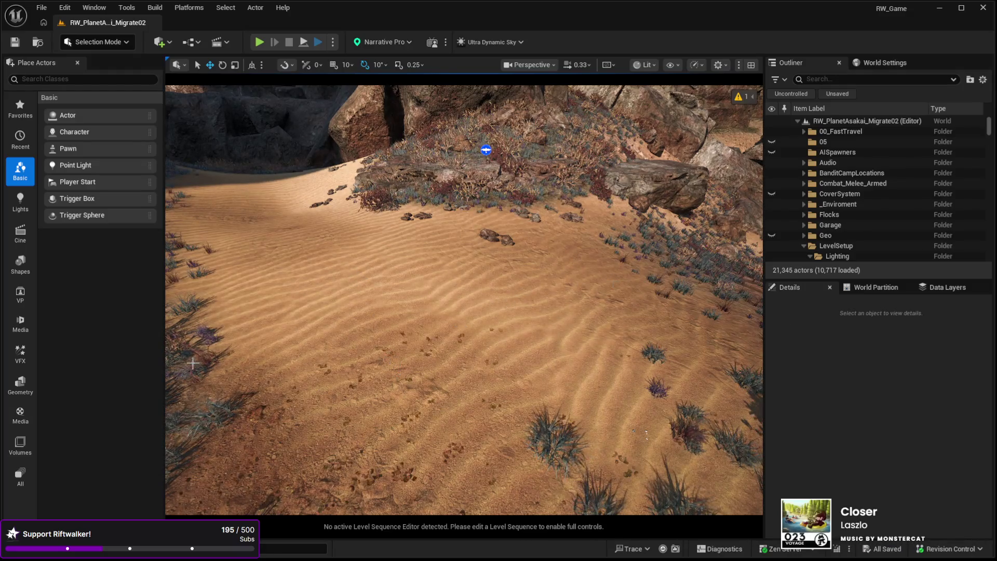
Step: Swing the view toward the canyon and rock wall, then enter Foliage Mode with Shift+3
{"action": "scroll", "coordinate": [278, 286], "scroll_direction": "up", "scroll_amount": 5}
{"action": "scroll", "coordinate": [279, 285], "scroll_direction": "down", "scroll_amount": 5}
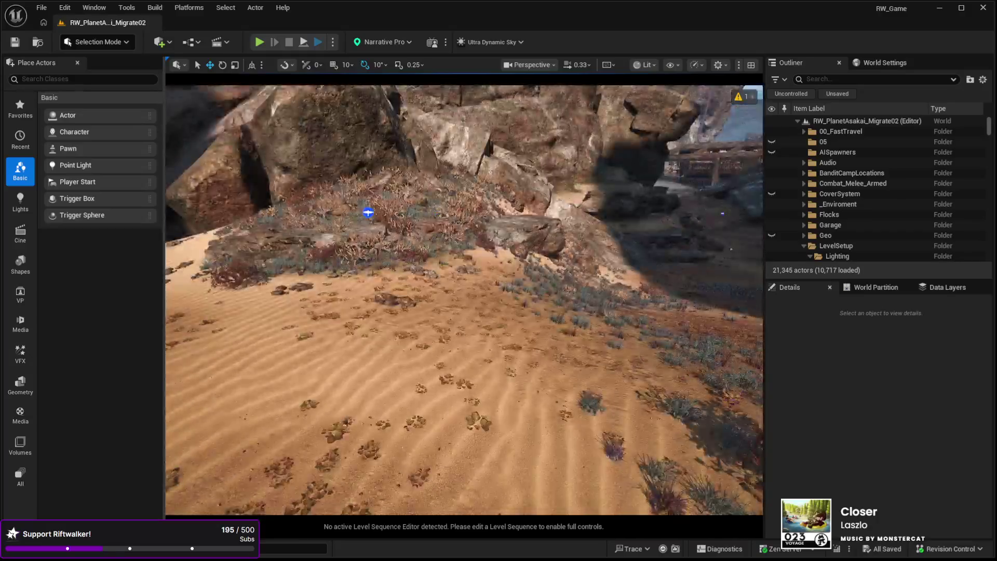
{"action": "mouse_move", "coordinate": [369, 212]}
{"action": "left_mouse_down"}
{"action": "mouse_move", "coordinate": [468, 259]}
{"action": "mouse_move", "coordinate": [657, 319]}
{"action": "mouse_move", "coordinate": [300, 293]}
{"action": "mouse_move", "coordinate": [426, 291]}
{"action": "left_mouse_up"}
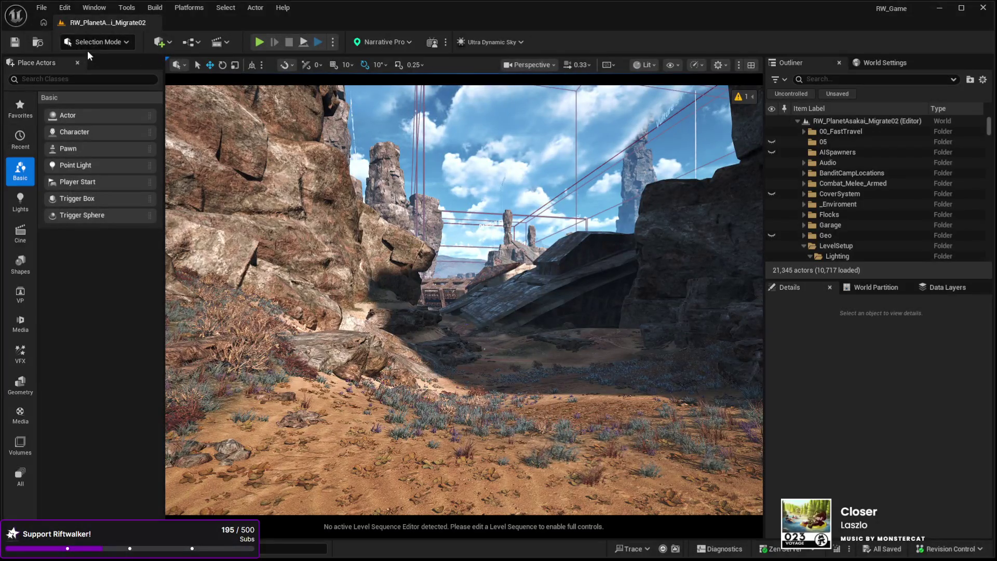
{"action": "key", "text": "shift+3"}
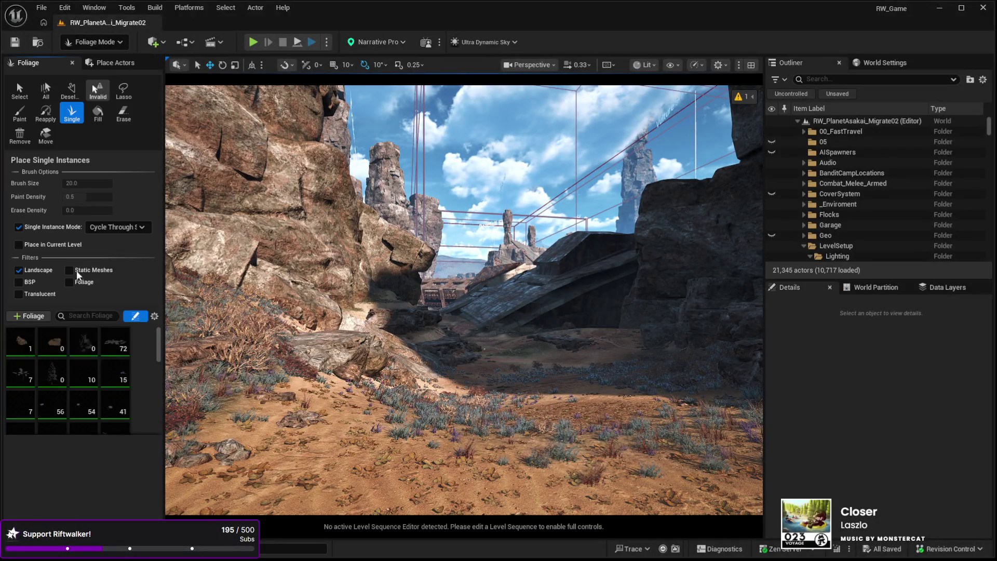
Step: Inspect SM_Rock_Boulder_9, select all foliage types, then pick SM_Debris_Dry_Rocks_2 and return to Select Mode
{"action": "mouse_move", "coordinate": [158, 342]}
{"action": "left_mouse_down"}
{"action": "mouse_move", "coordinate": [158, 414]}
{"action": "mouse_move", "coordinate": [153, 349]}
{"action": "left_mouse_up"}
{"action": "left_click", "coordinate": [52, 418]}
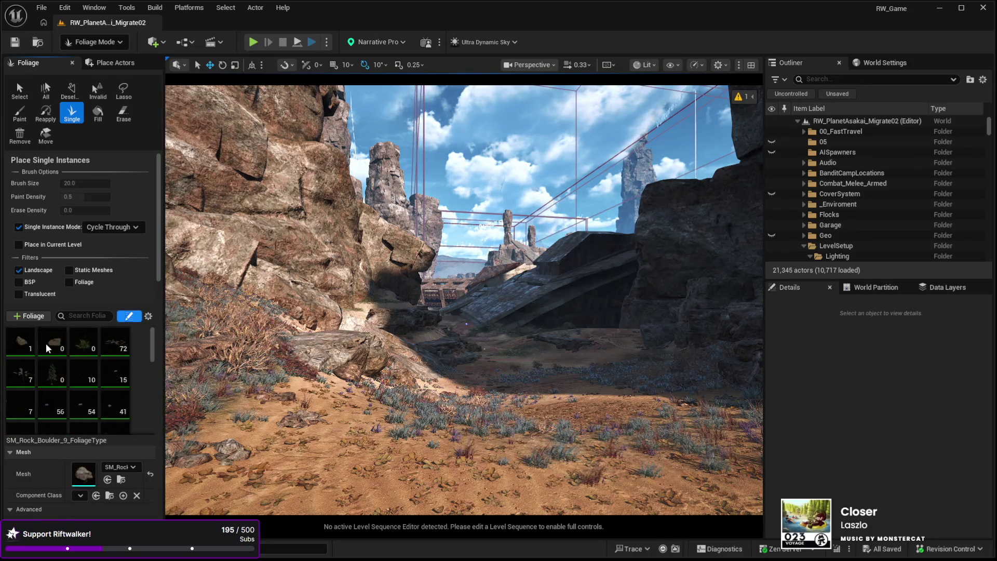
{"action": "key", "text": "ctrl+a"}
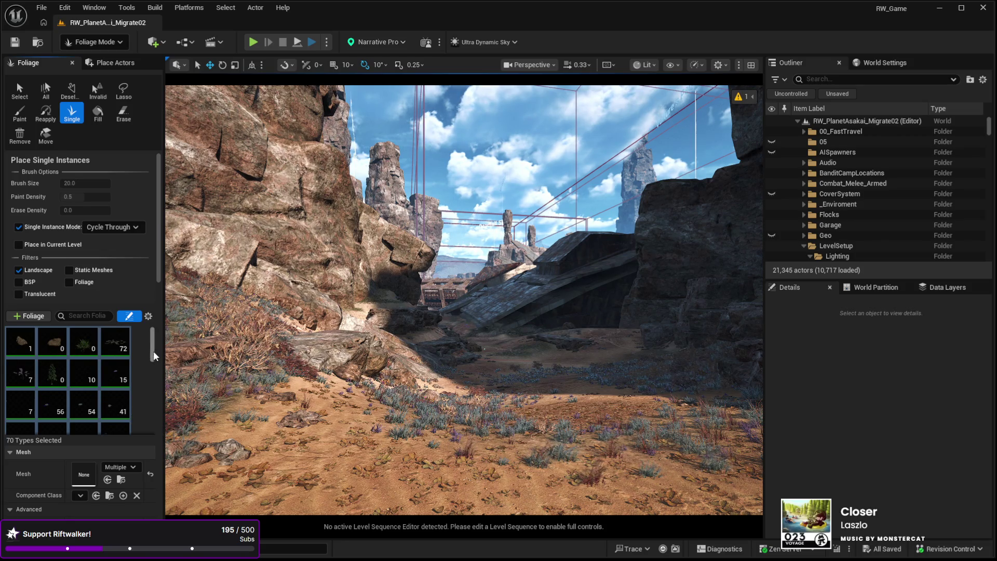
{"action": "scroll", "coordinate": [140, 385], "scroll_direction": "down", "scroll_amount": 3}
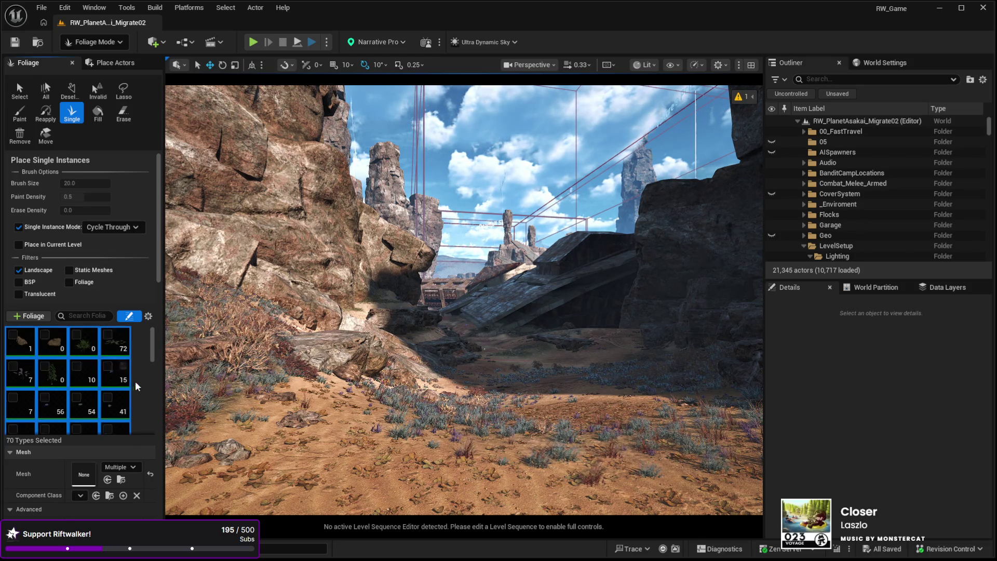
{"action": "scroll", "coordinate": [47, 389], "scroll_direction": "up", "scroll_amount": 2}
{"action": "left_click", "coordinate": [21, 383]}
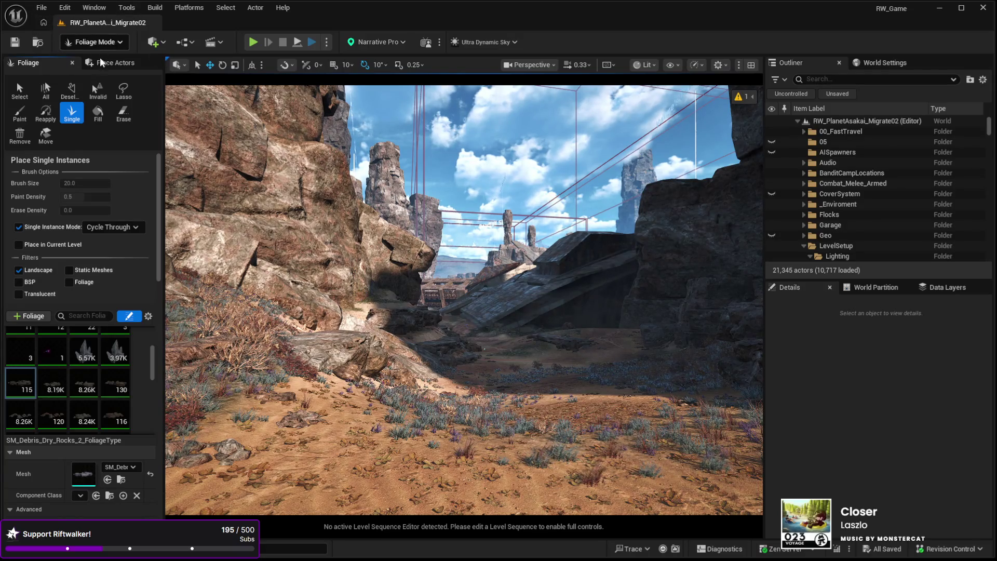
{"action": "key", "text": "shift+1"}
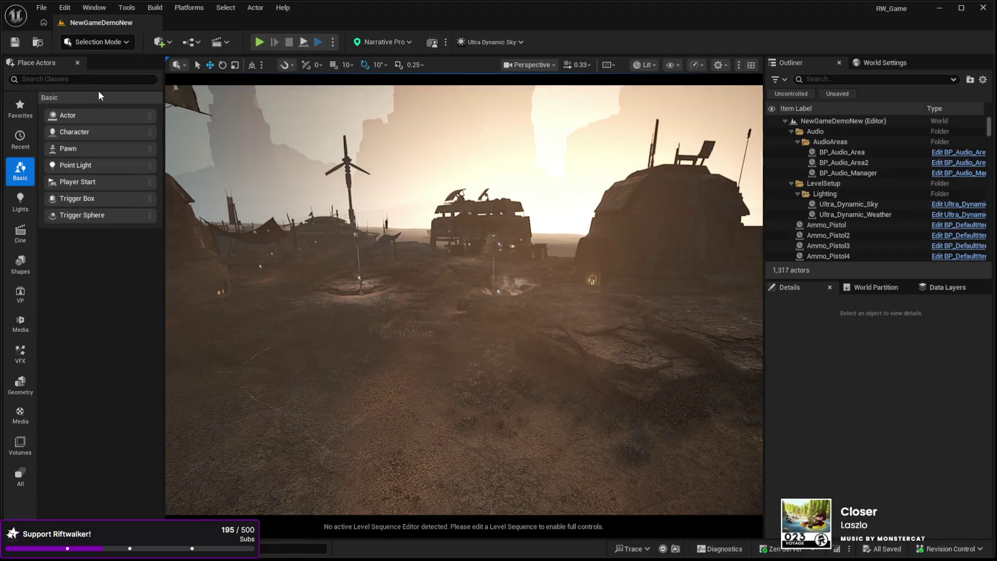
Step: Cycle through Mesh Paint into Foliage Mode and drag a set of foliage types into the palette
{"action": "key", "text": "shift+4"}
{"action": "key", "text": "shift+3"}
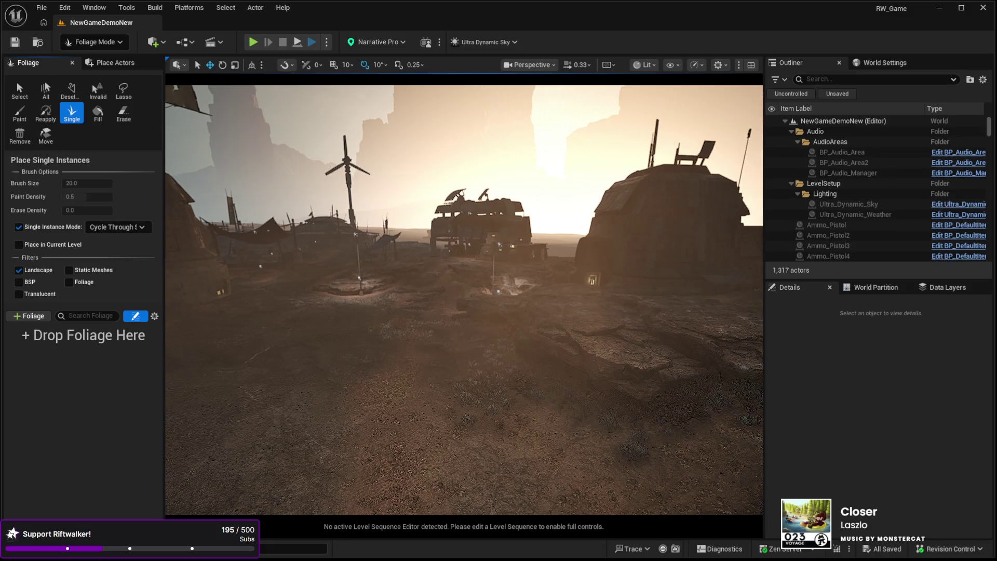
{"action": "left_click_drag", "start_coordinate": [278, 357], "coordinate": [119, 359]}
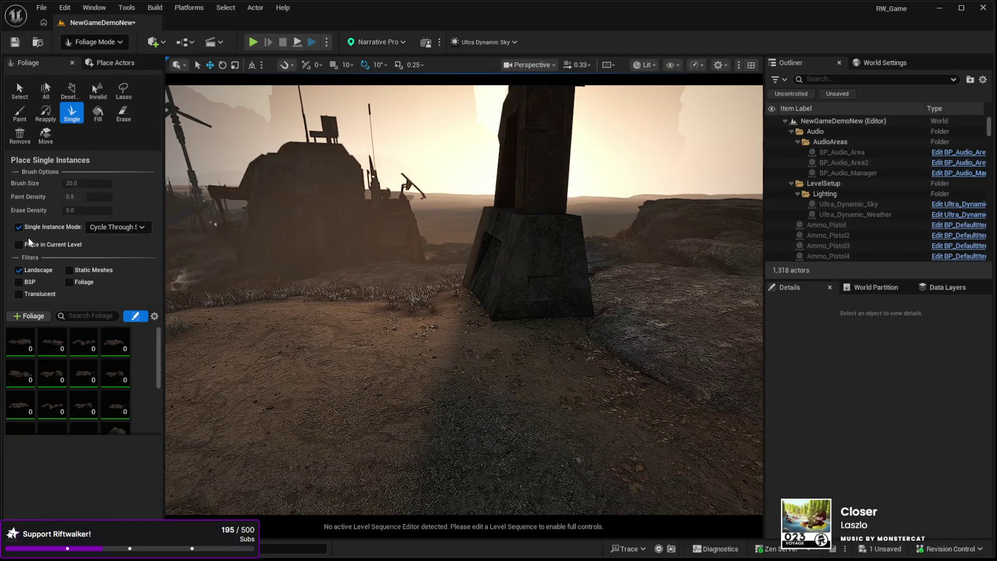
Step: Switch the foliage tool from Paint to Single instance placement, tilting the camera toward the ground
{"action": "left_click", "coordinate": [19, 113]}
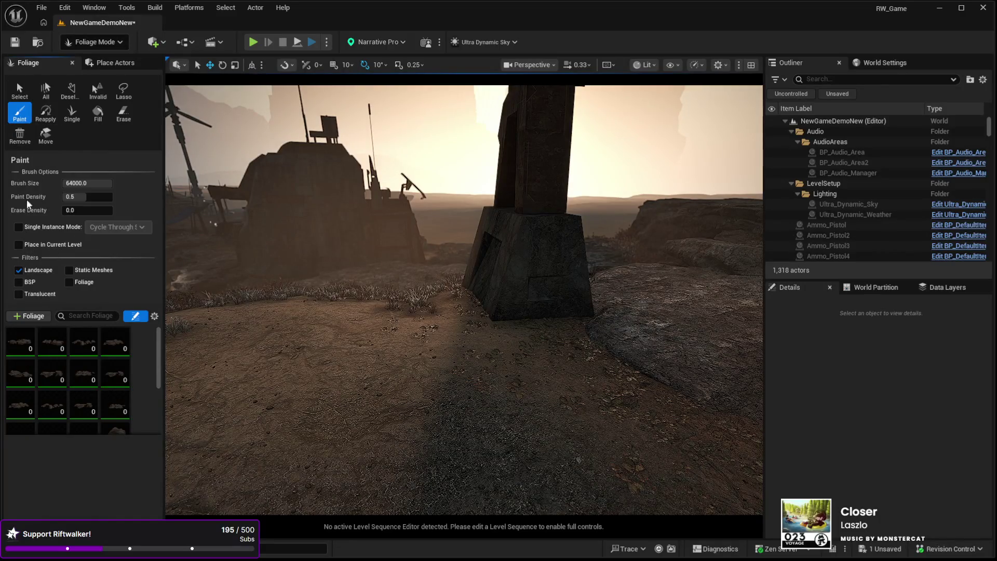
{"action": "left_click", "coordinate": [19, 227]}
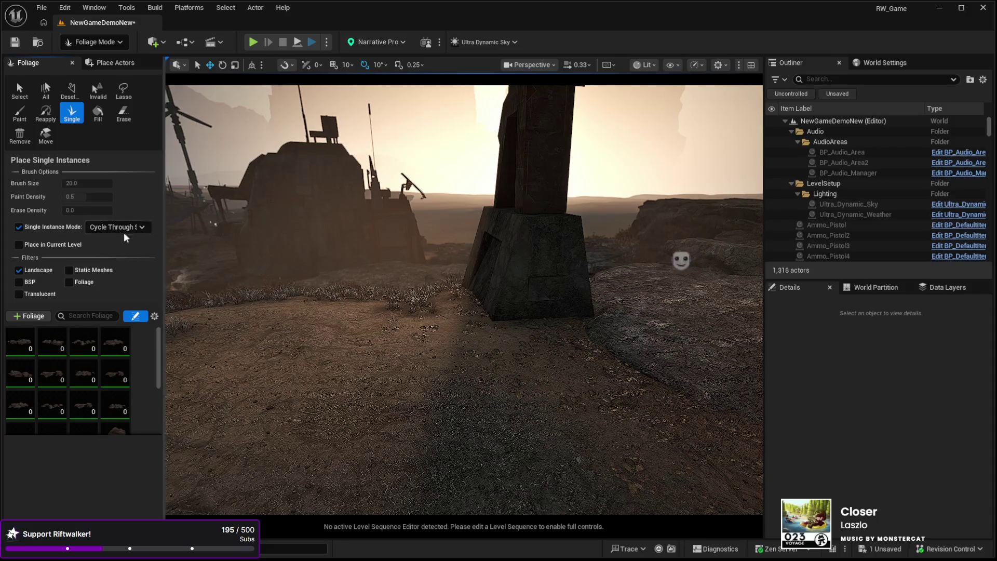
{"action": "left_click_drag", "start_coordinate": [244, 329], "coordinate": [259, 369]}
Step: Pick SM_Debris_Dry_Rocks_2 and SM_Rock_Boulder_9, then select all 25 foliage types
{"action": "left_click", "coordinate": [16, 353]}
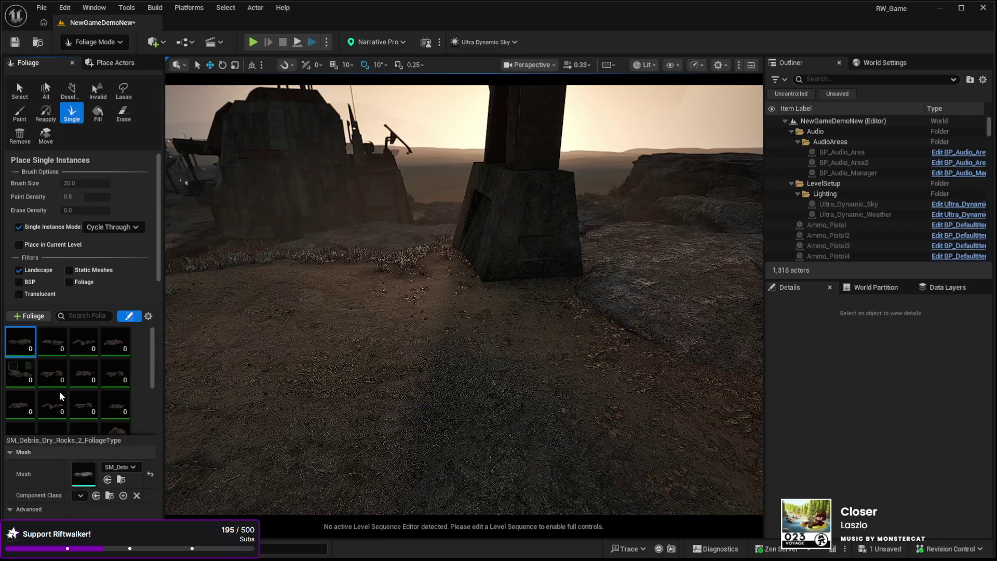
{"action": "scroll", "coordinate": [70, 376], "scroll_direction": "down", "scroll_amount": 5}
{"action": "left_click", "coordinate": [19, 369]}
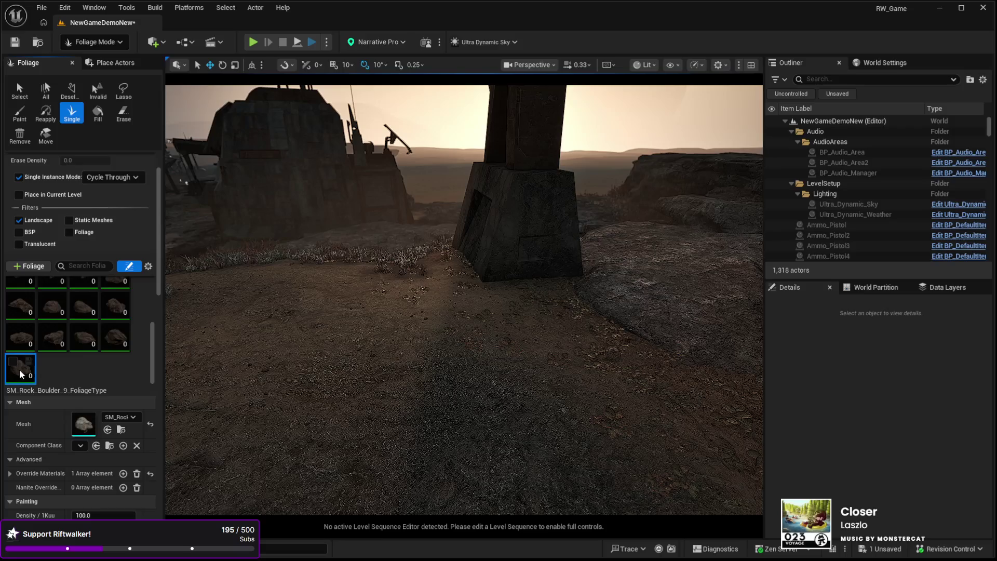
{"action": "scroll", "coordinate": [86, 373], "scroll_direction": "up", "scroll_amount": 5}
{"action": "key", "text": "ctrl+a"}
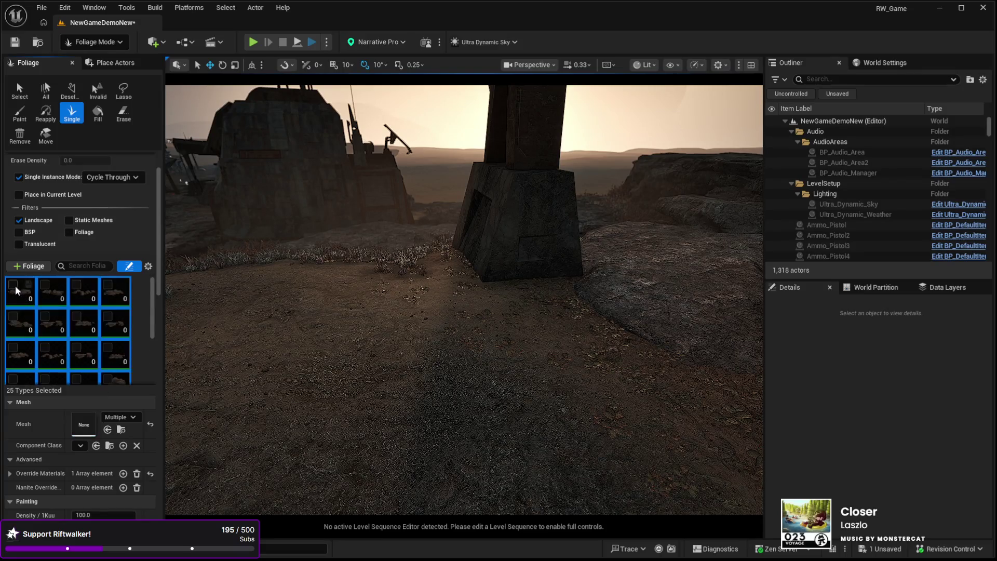
Step: Place about eight single rock and debris instances on the ground near the pillar base
{"action": "key", "text": "w"}
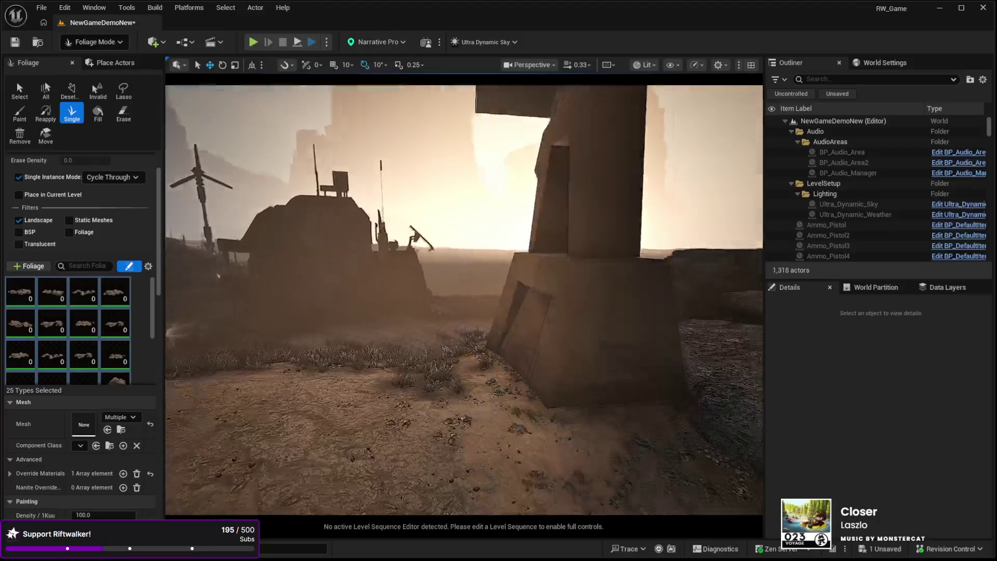
{"action": "left_click", "coordinate": [539, 343]}
{"action": "left_click", "coordinate": [590, 323]}
{"action": "left_click", "coordinate": [571, 332]}
{"action": "left_click", "coordinate": [497, 311]}
{"action": "left_click", "coordinate": [303, 322]}
{"action": "key", "text": "w"}
{"action": "left_click", "coordinate": [396, 266]}
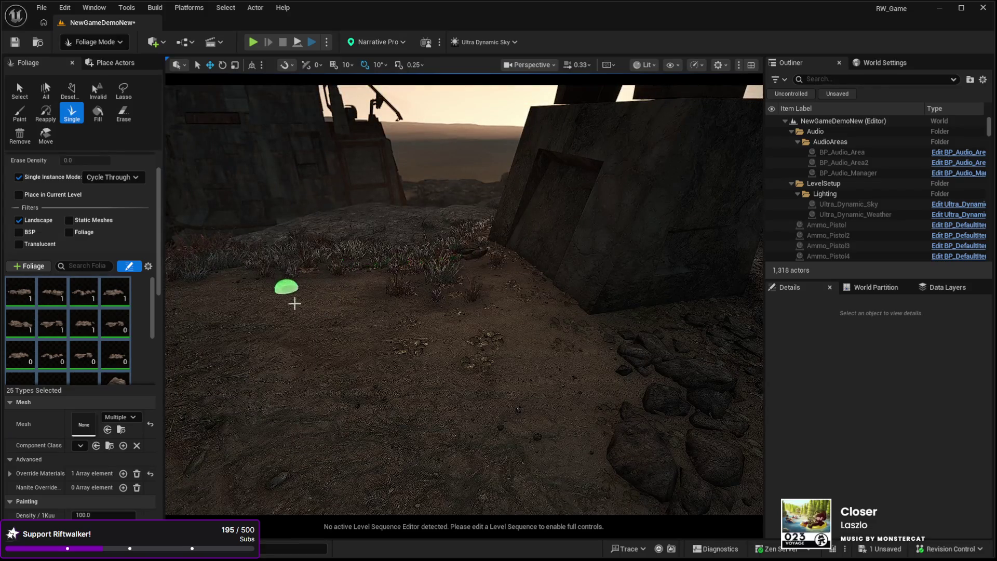
{"action": "left_click", "coordinate": [290, 299]}
{"action": "left_click", "coordinate": [478, 291]}
Step: Fly the camera past the circular platform toward the domed hut, windmill and mesa
{"action": "key", "text": "w"}
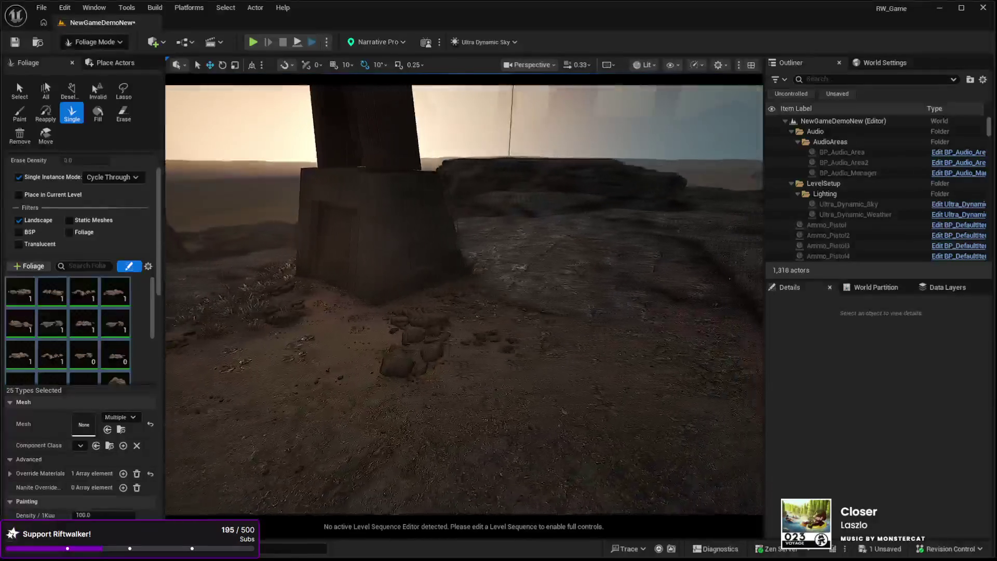
{"action": "key", "text": "w"}
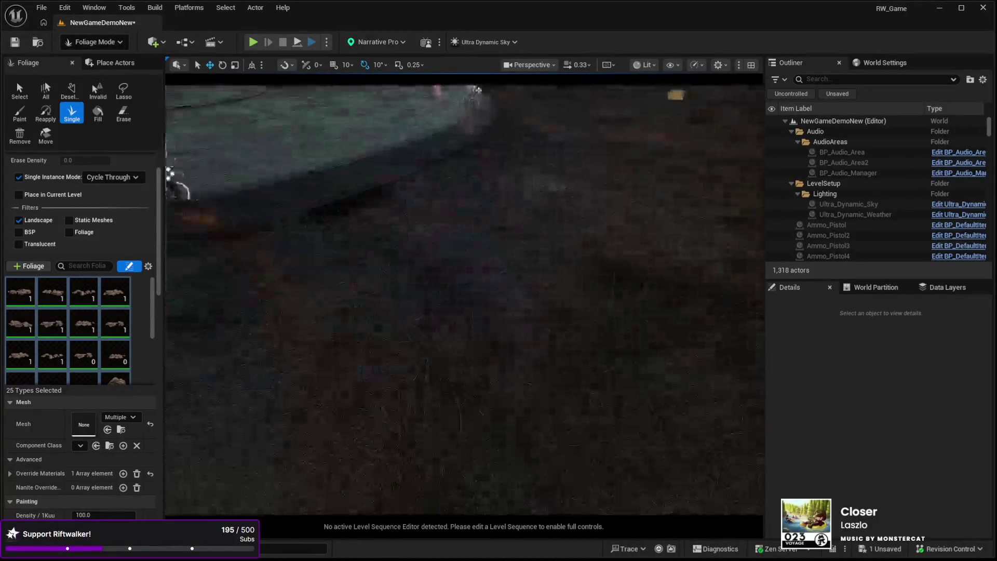
{"action": "key", "text": "w"}
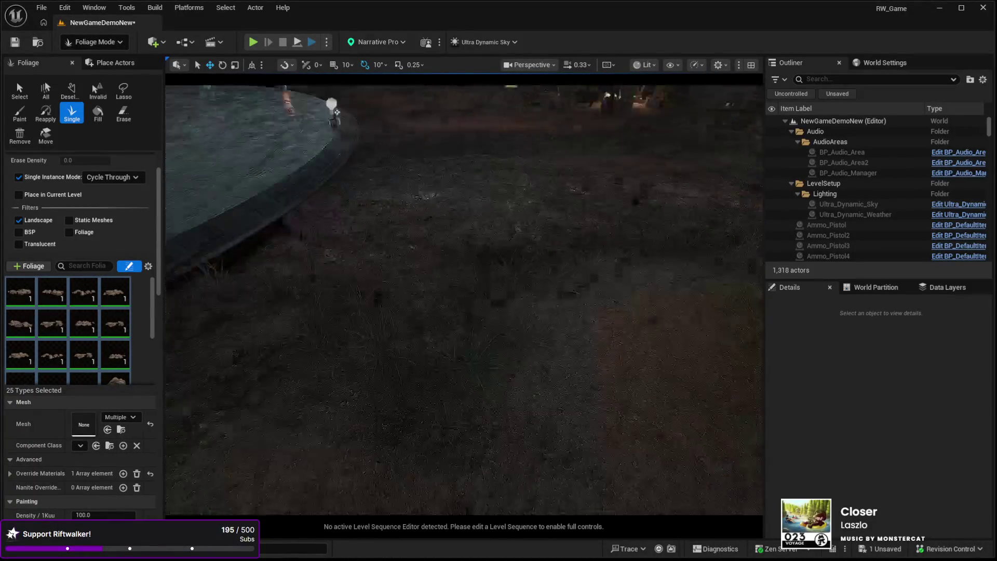
{"action": "key", "text": "w"}
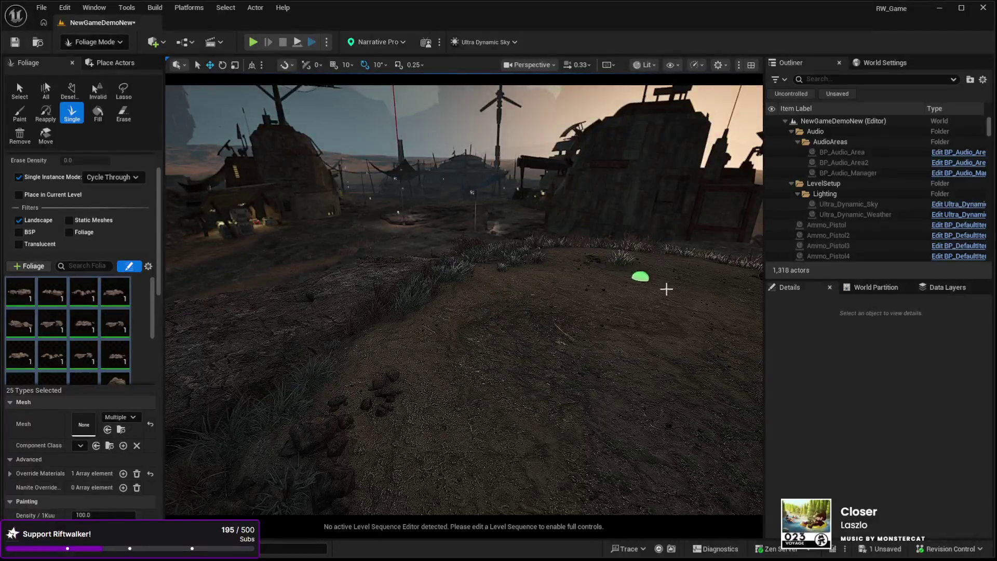
{"action": "key", "text": "w"}
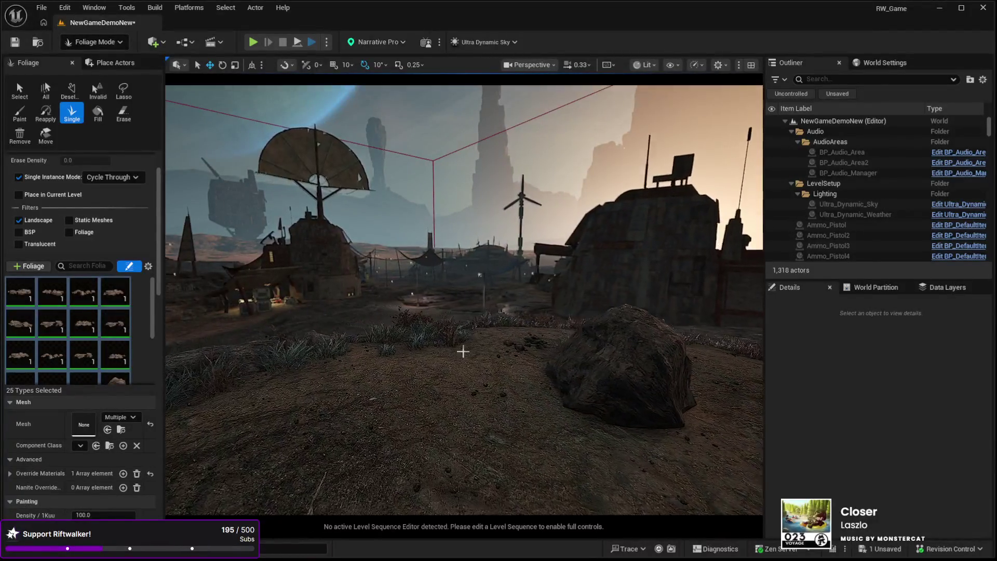
{"action": "key", "text": "w"}
{"action": "key", "text": "w"}
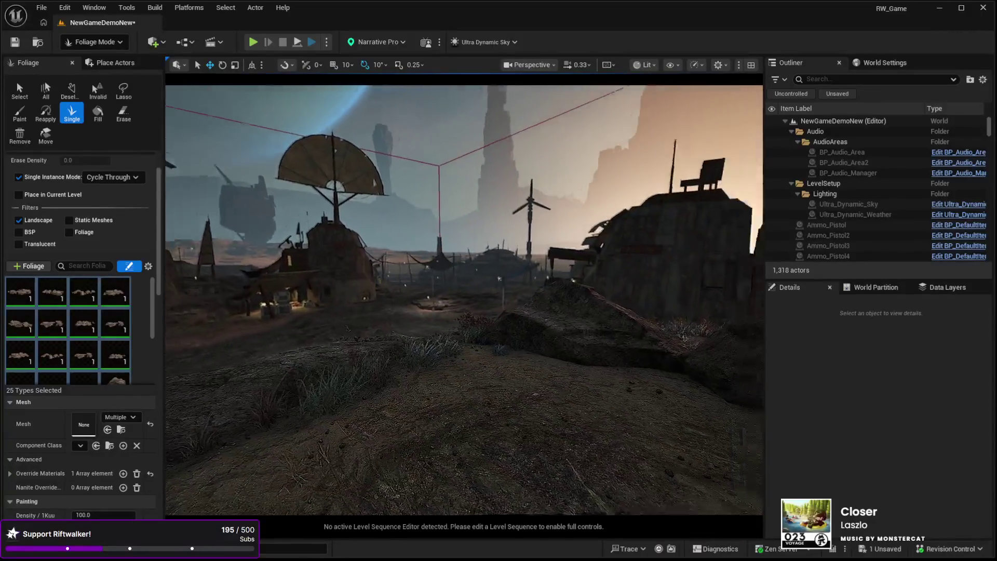
{"action": "key", "text": "w"}
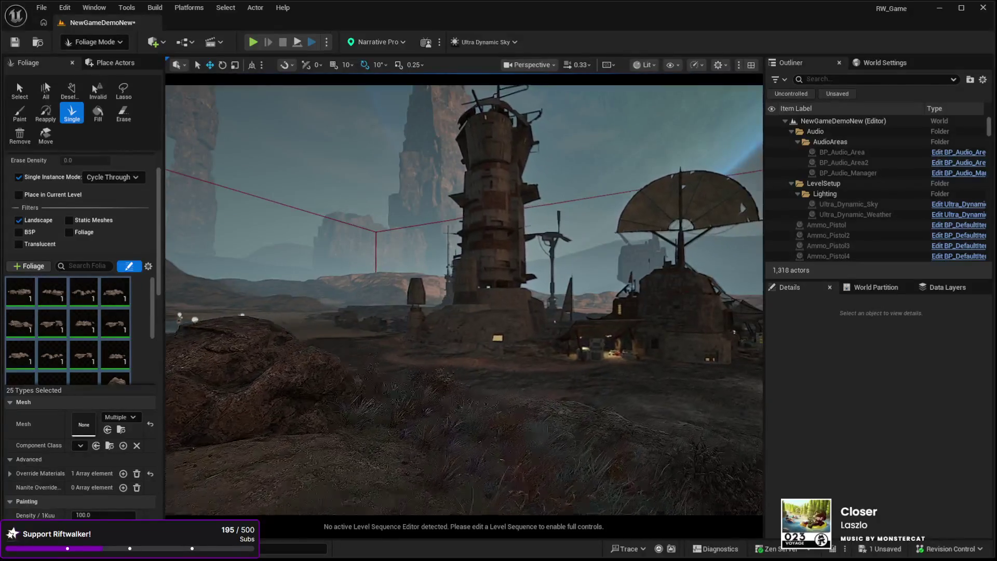
{"action": "key", "text": "a"}
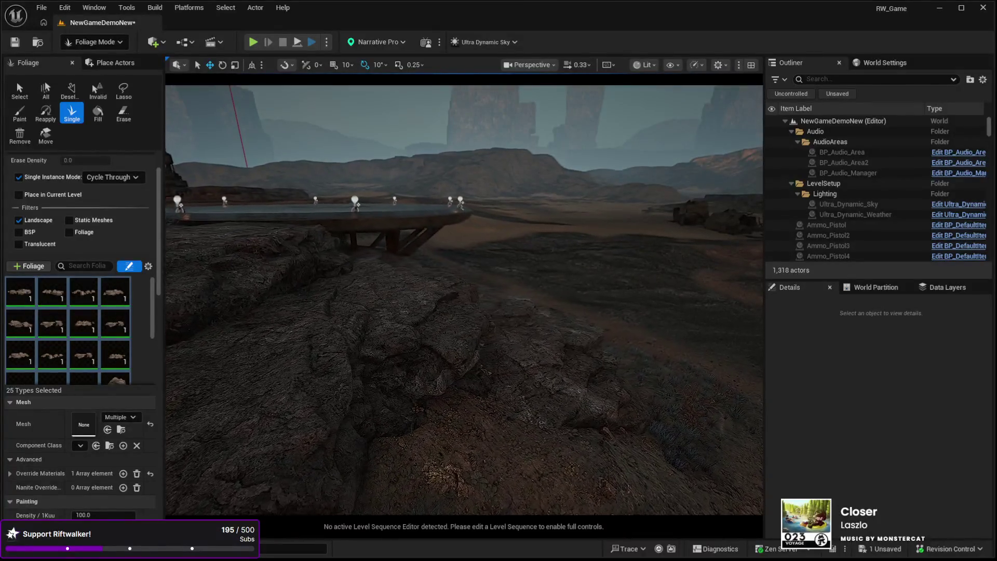
{"action": "scroll", "coordinate": [103, 346], "scroll_direction": "down", "scroll_amount": 5}
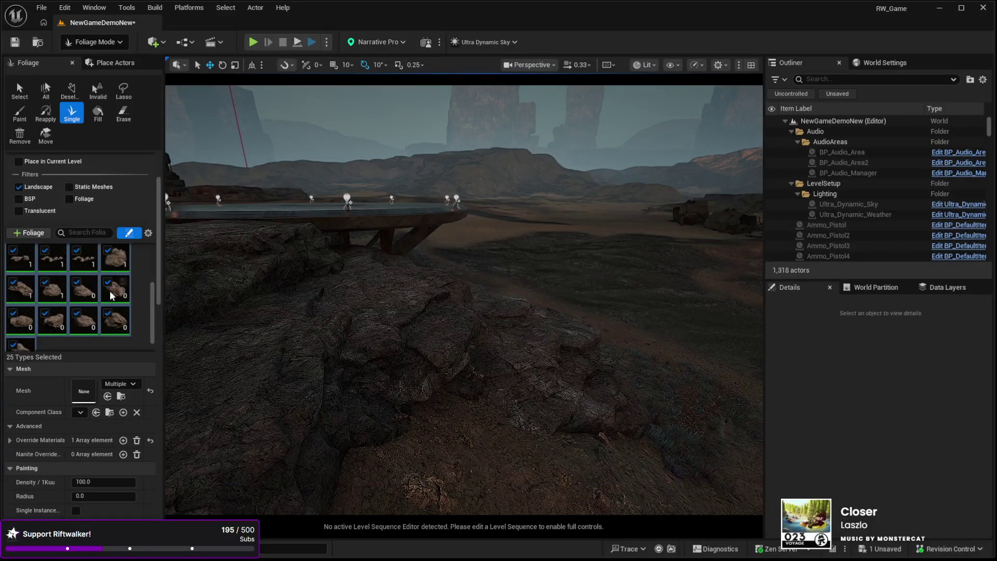
Step: Select 10 foliage types starting from SM_Rock_Boulder_1 and place five instances around the platform
{"action": "left_click", "coordinate": [111, 263]}
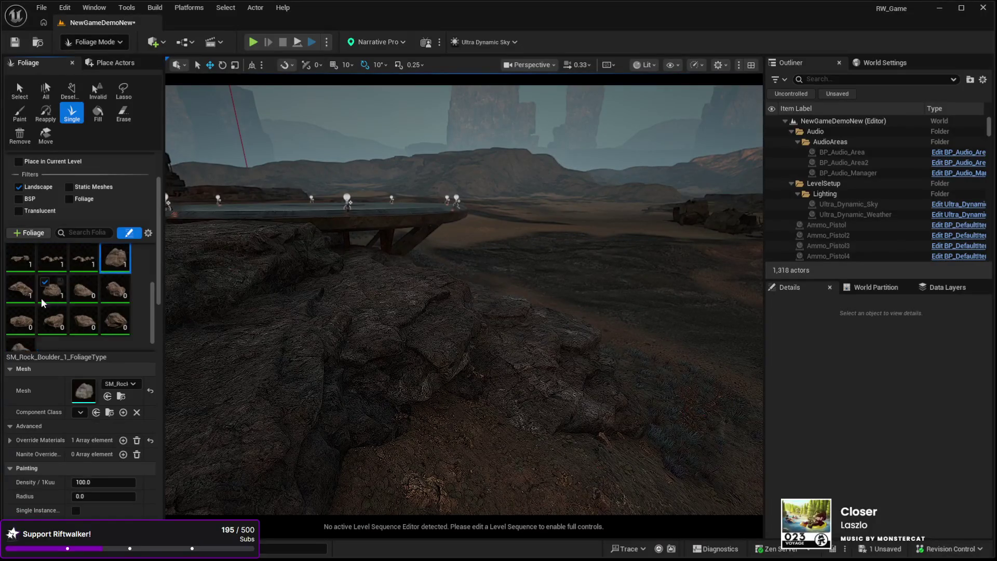
{"action": "left_click", "coordinate": [25, 344], "text": "shift"}
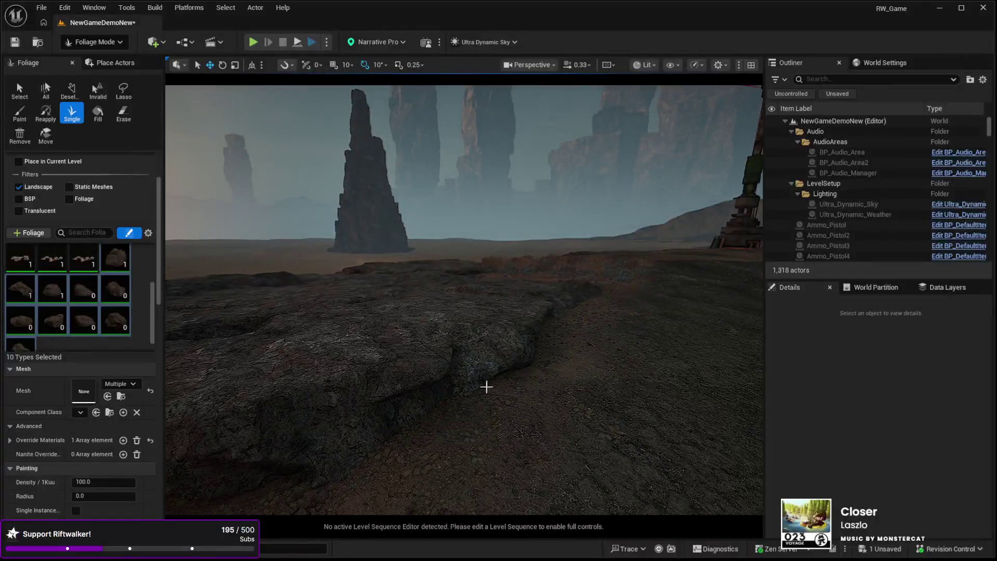
{"action": "left_click", "coordinate": [472, 454]}
{"action": "left_click", "coordinate": [445, 401]}
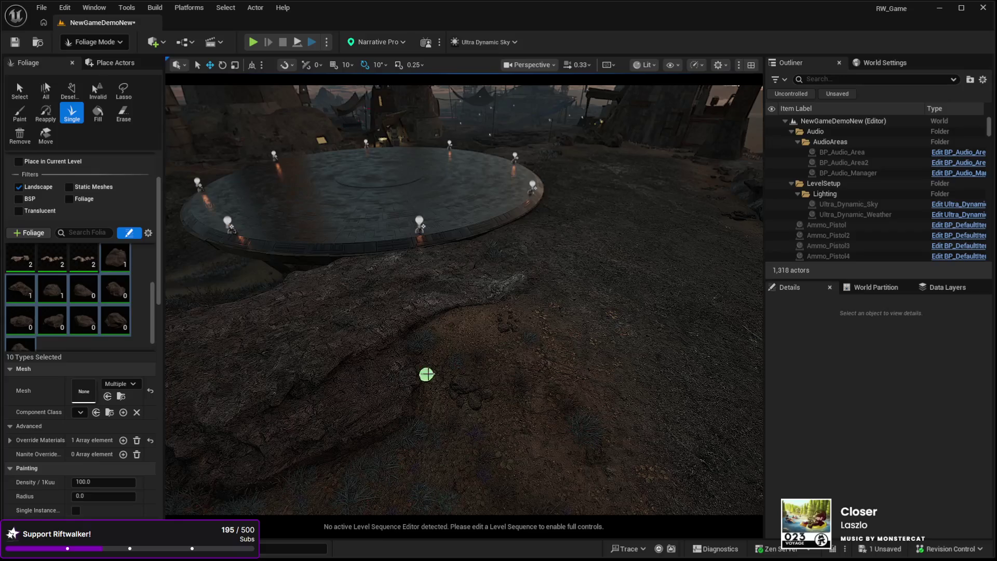
{"action": "left_click", "coordinate": [425, 493]}
{"action": "left_click", "coordinate": [374, 338]}
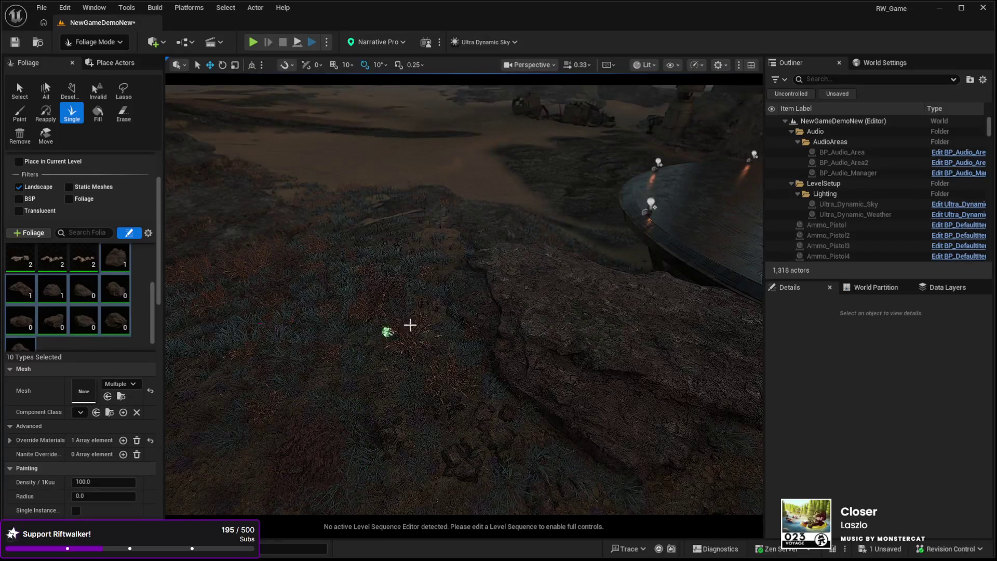
{"action": "left_click", "coordinate": [366, 264]}
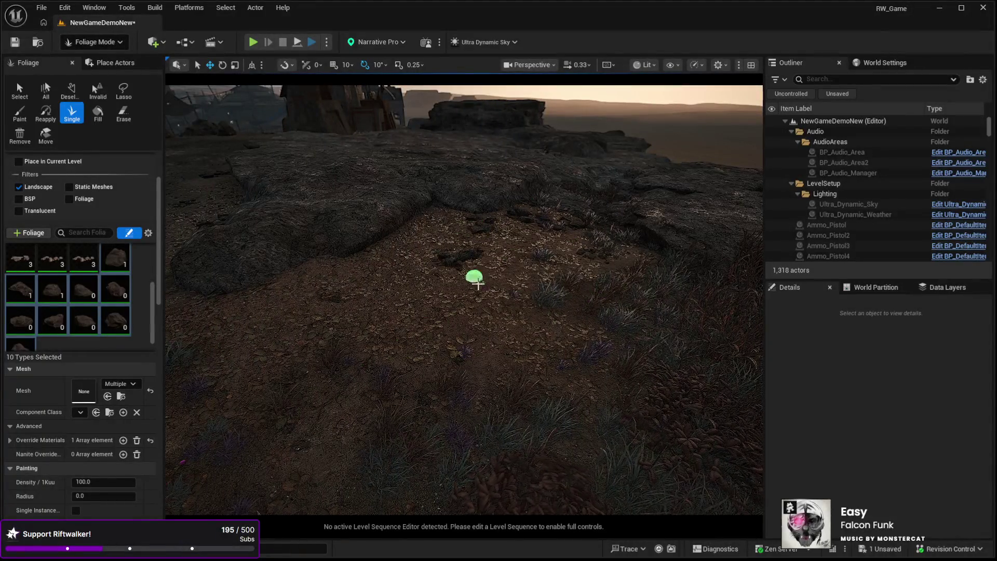
Step: Fly the view across the terrain toward the structures and wind turbine
{"action": "key", "text": "Up"}
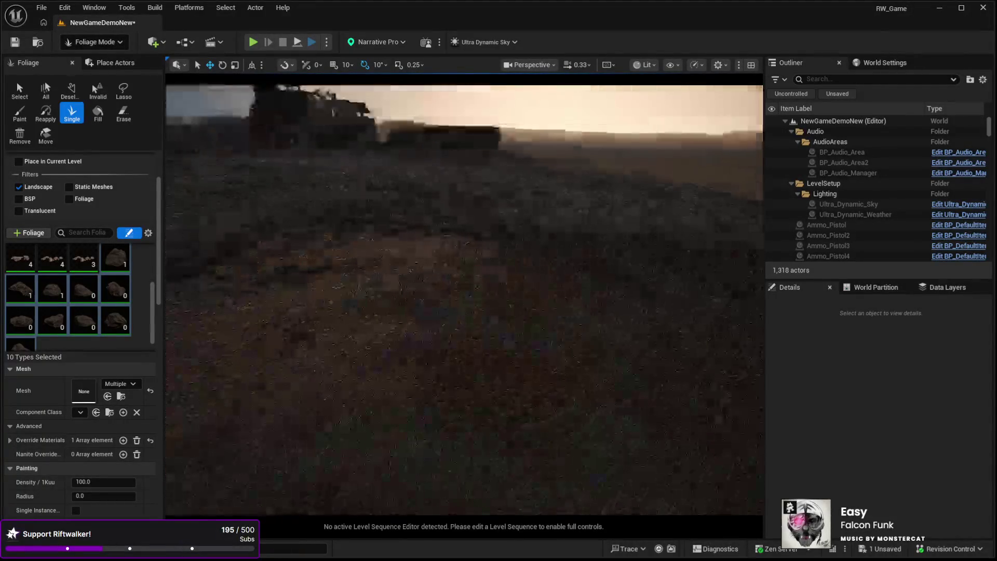
{"action": "key", "text": "Down"}
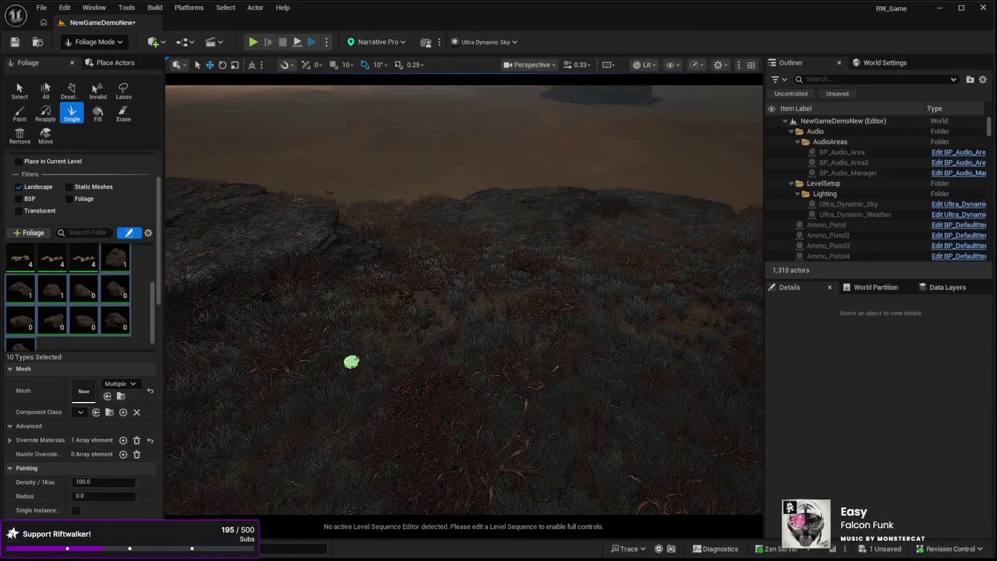
{"action": "key", "text": "Up"}
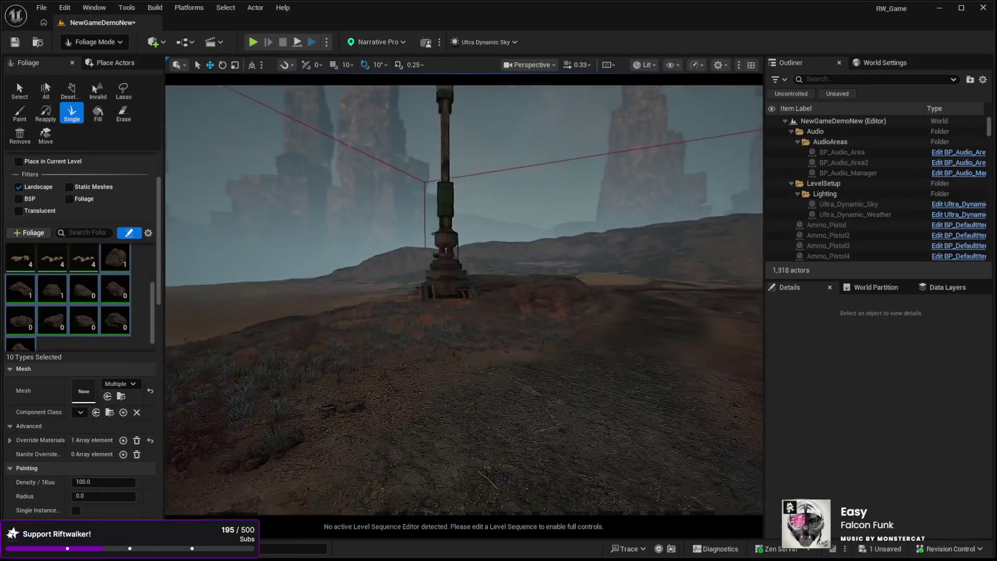
{"action": "key", "text": "Up"}
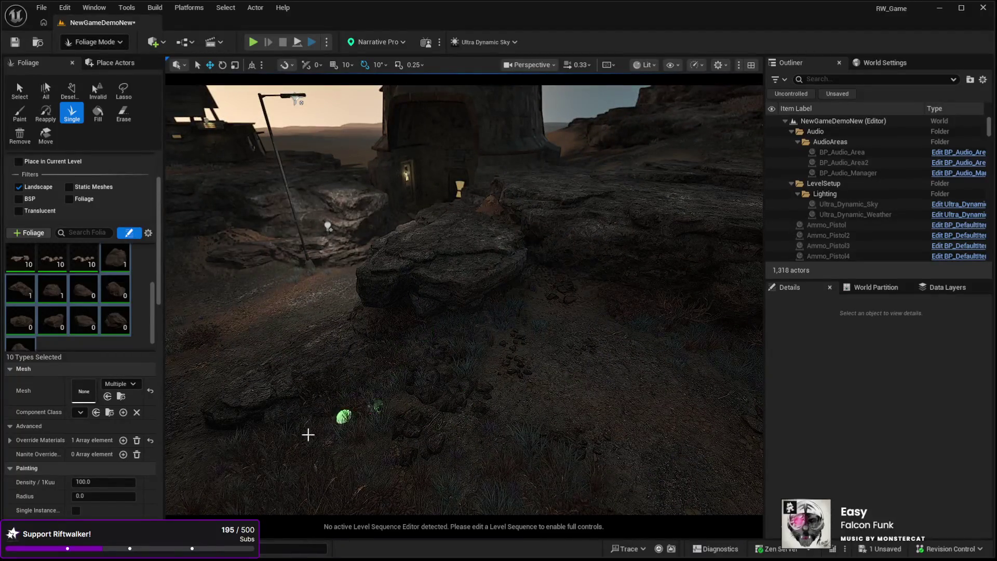
Step: Place two more rocks, one below the ledge and one beside the lamp post
{"action": "left_click", "coordinate": [644, 420]}
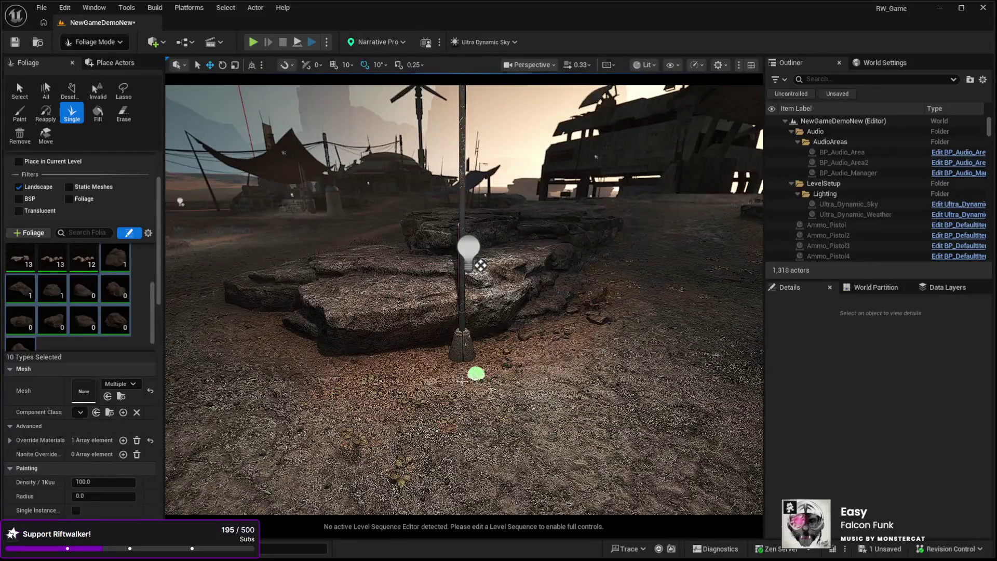
{"action": "left_click", "coordinate": [401, 392]}
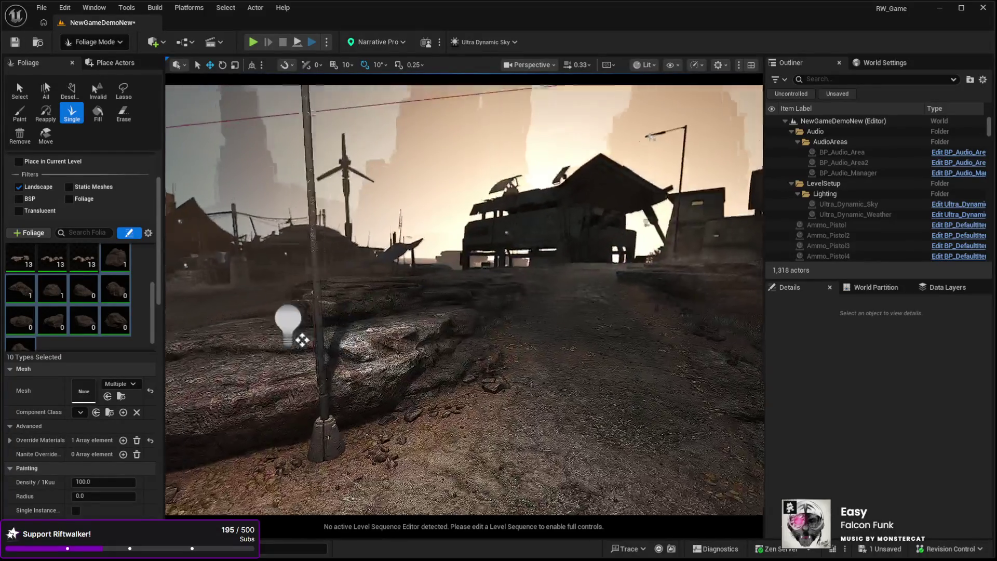
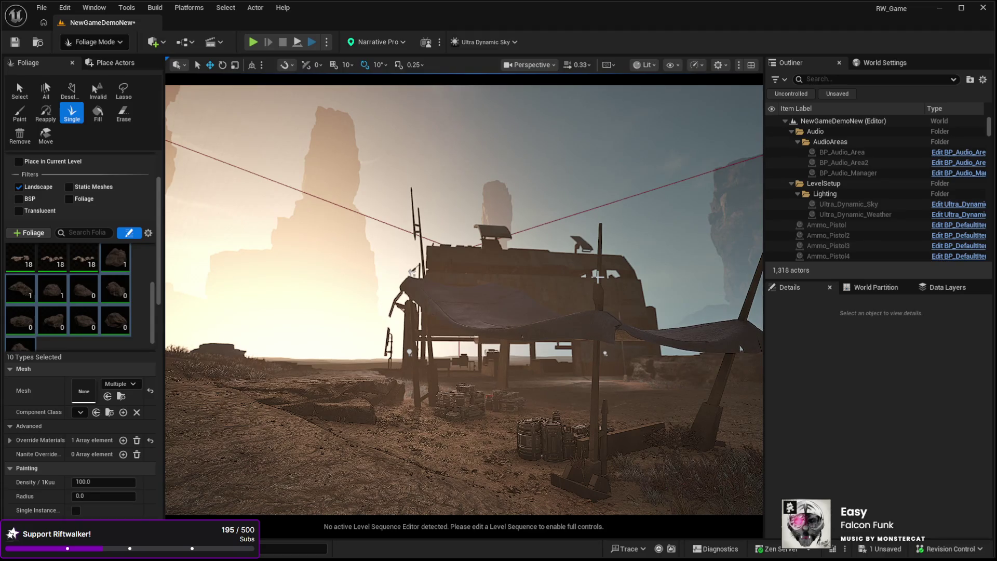
Step: Place three single rock instances on the ground by the tarp shelter and crates
{"action": "key", "text": "w"}
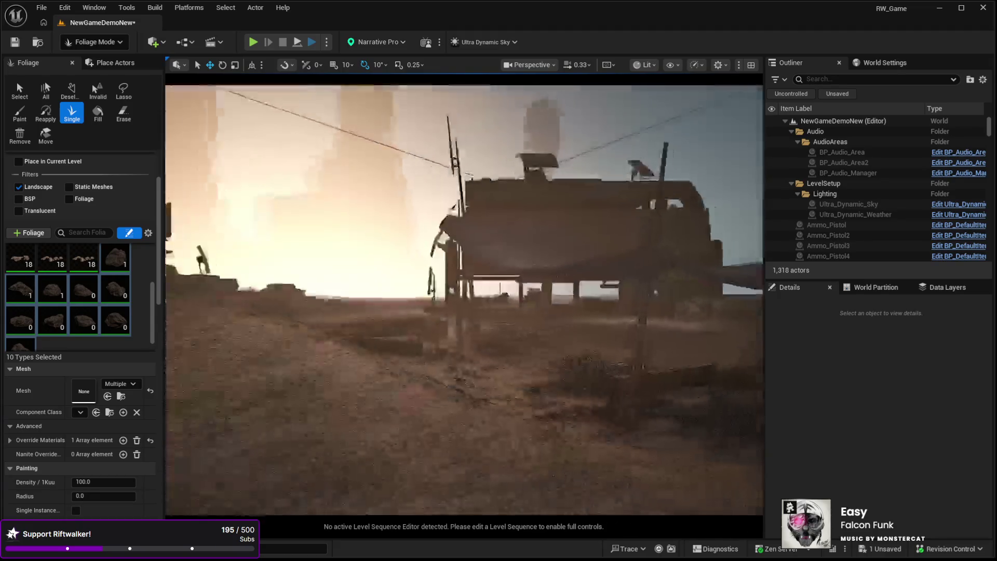
{"action": "key", "text": "w"}
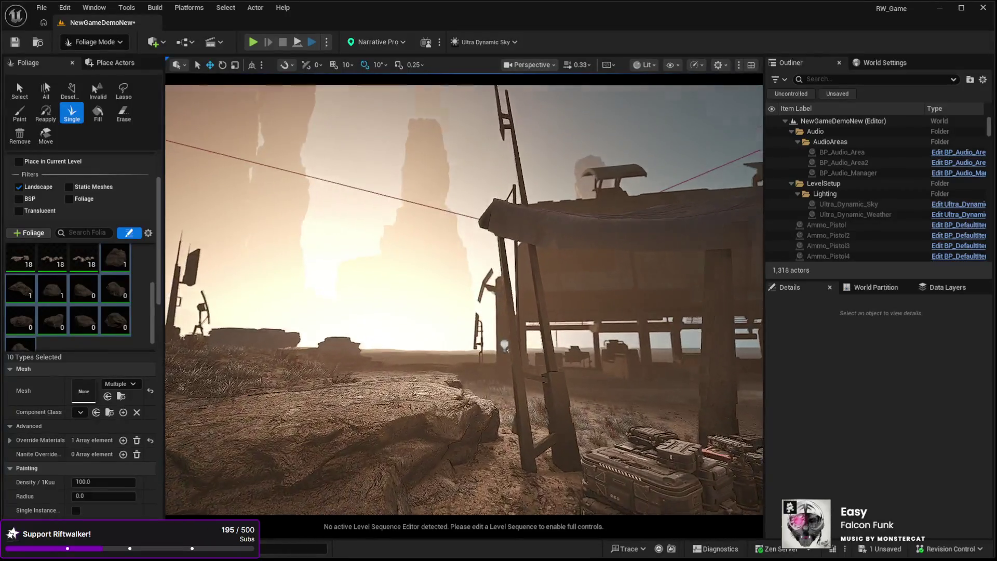
{"action": "scroll", "coordinate": [442, 309], "scroll_direction": "down", "scroll_amount": 5}
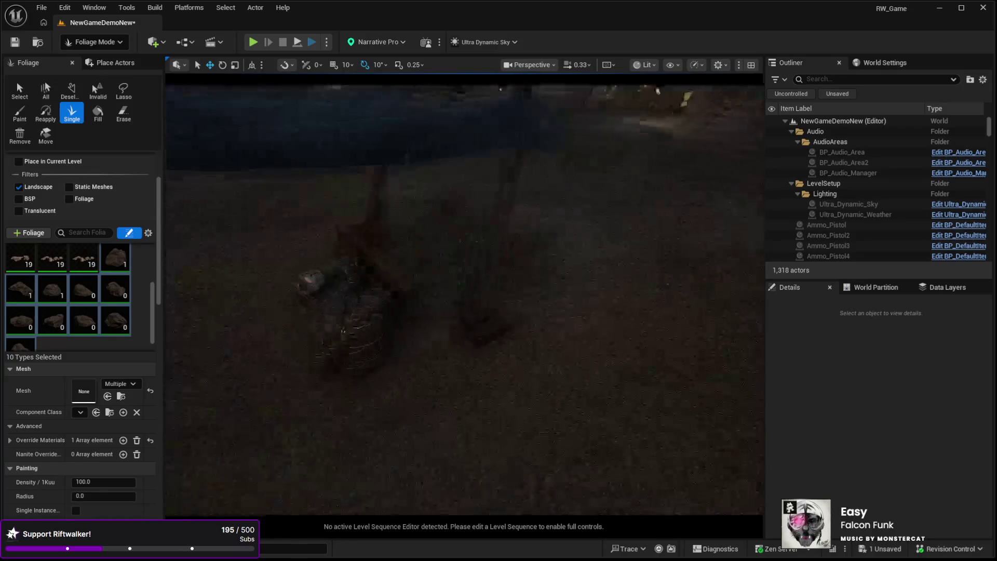
{"action": "scroll", "coordinate": [555, 310], "scroll_direction": "up", "scroll_amount": 5}
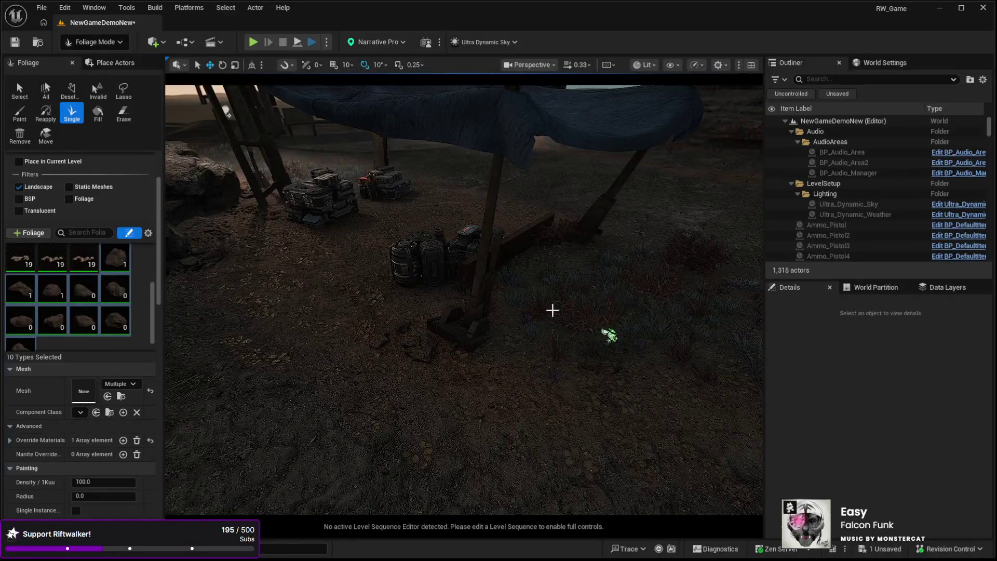
{"action": "left_click", "coordinate": [664, 392]}
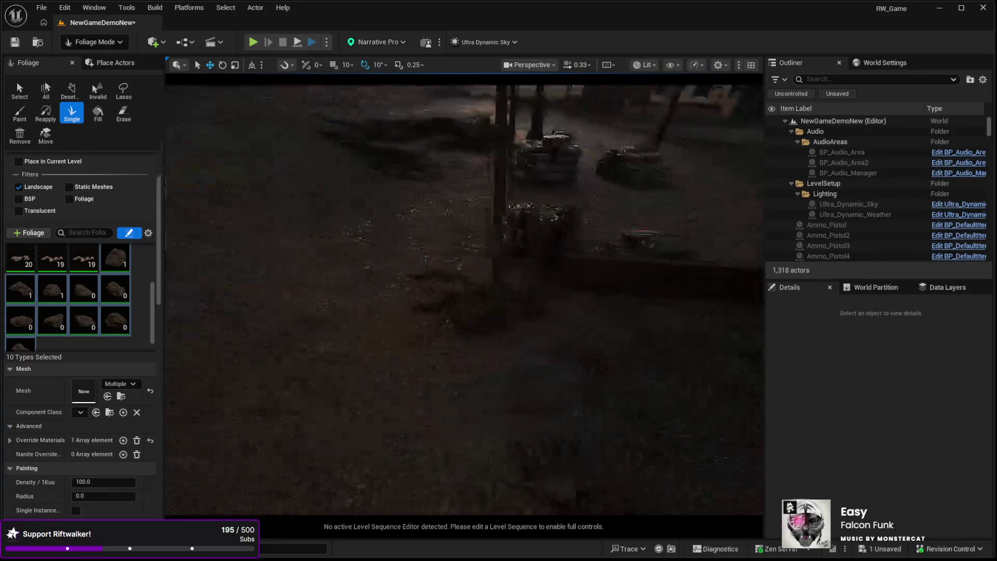
{"action": "left_click", "coordinate": [655, 352]}
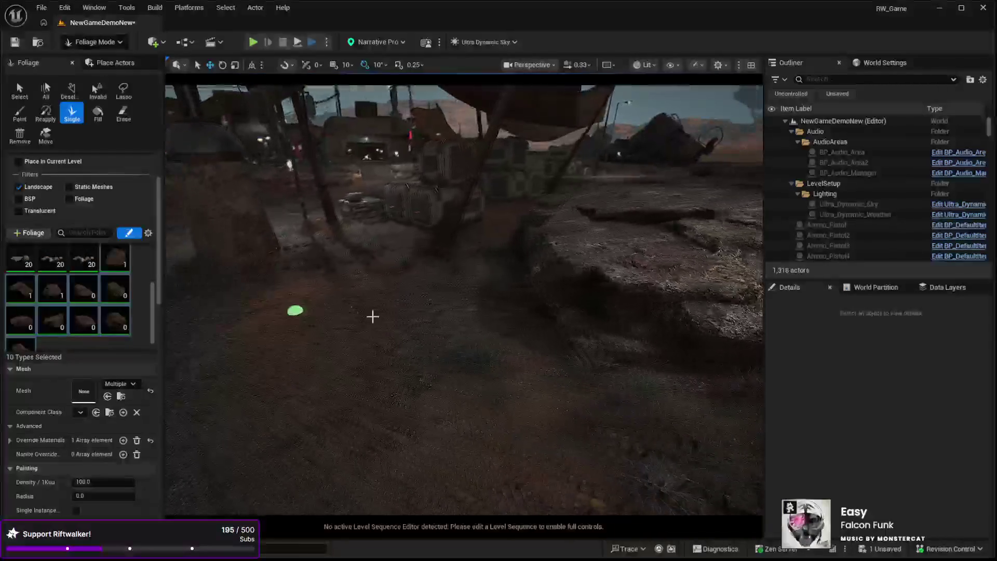
{"action": "left_click", "coordinate": [423, 374]}
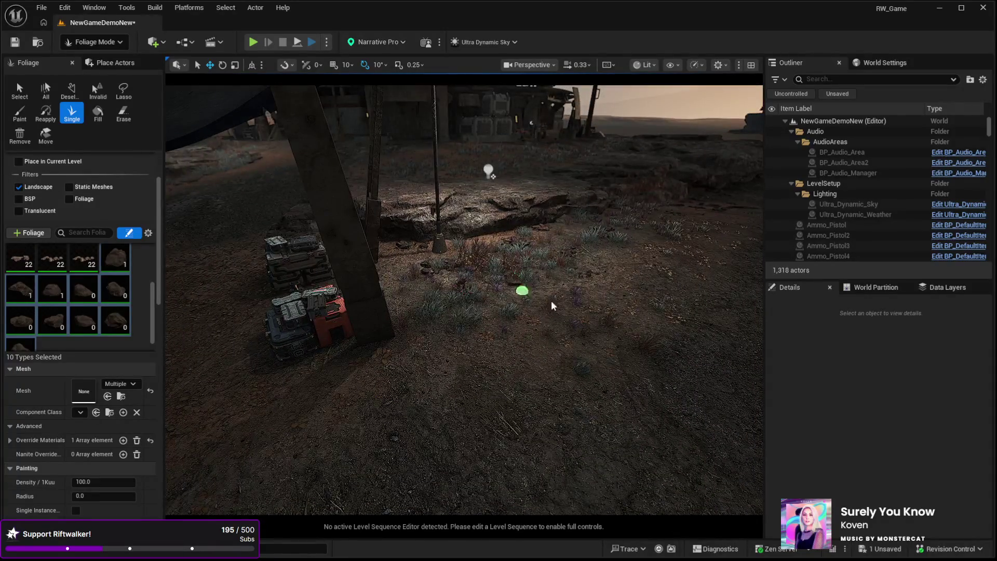
Step: Place two more rocks below the structure and drag a large rock boulder into the level
{"action": "mouse_move", "coordinate": [344, 398]}
{"action": "left_mouse_down"}
{"action": "mouse_move", "coordinate": [291, 397]}
{"action": "mouse_move", "coordinate": [270, 384]}
{"action": "mouse_move", "coordinate": [207, 267]}
{"action": "mouse_move", "coordinate": [189, 166]}
{"action": "mouse_move", "coordinate": [387, 474]}
{"action": "left_mouse_up"}
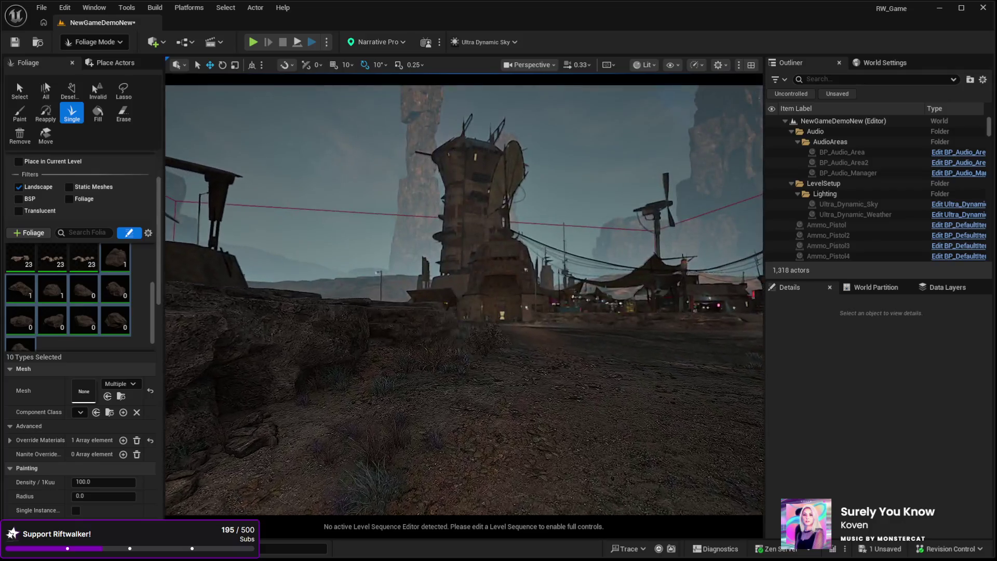
{"action": "left_click_drag", "start_coordinate": [387, 474], "coordinate": [377, 410]}
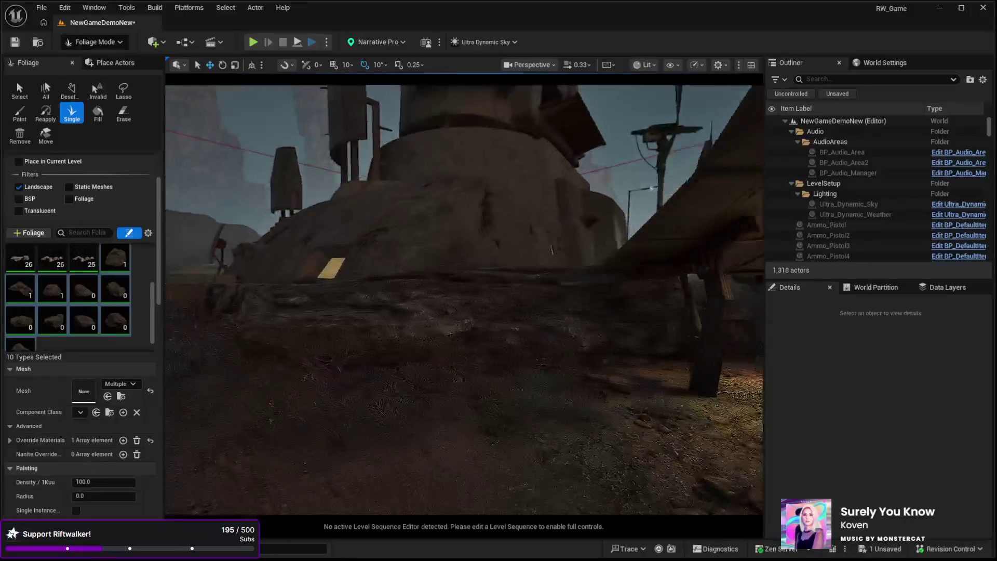
{"action": "left_click", "coordinate": [536, 274]}
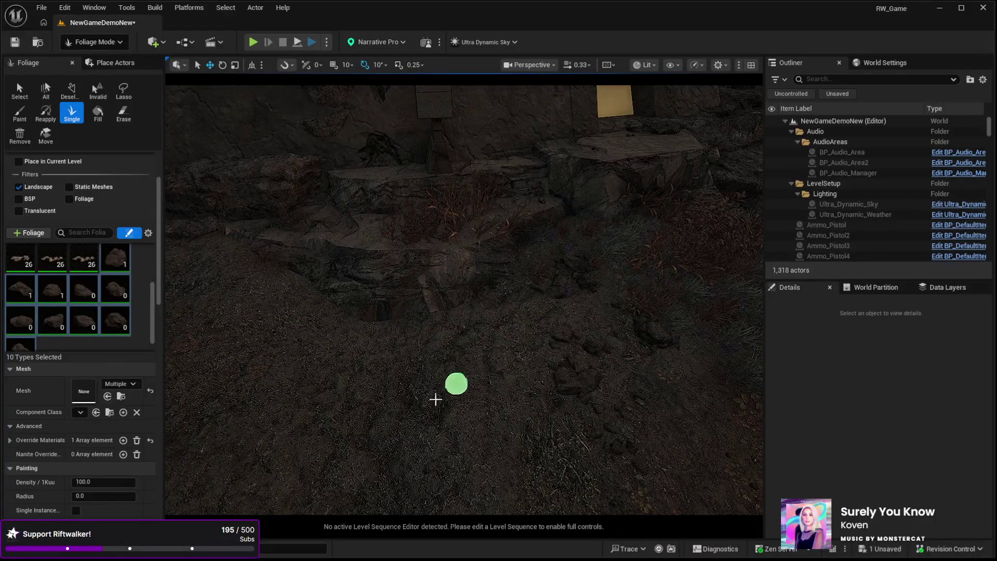
{"action": "left_click", "coordinate": [464, 312]}
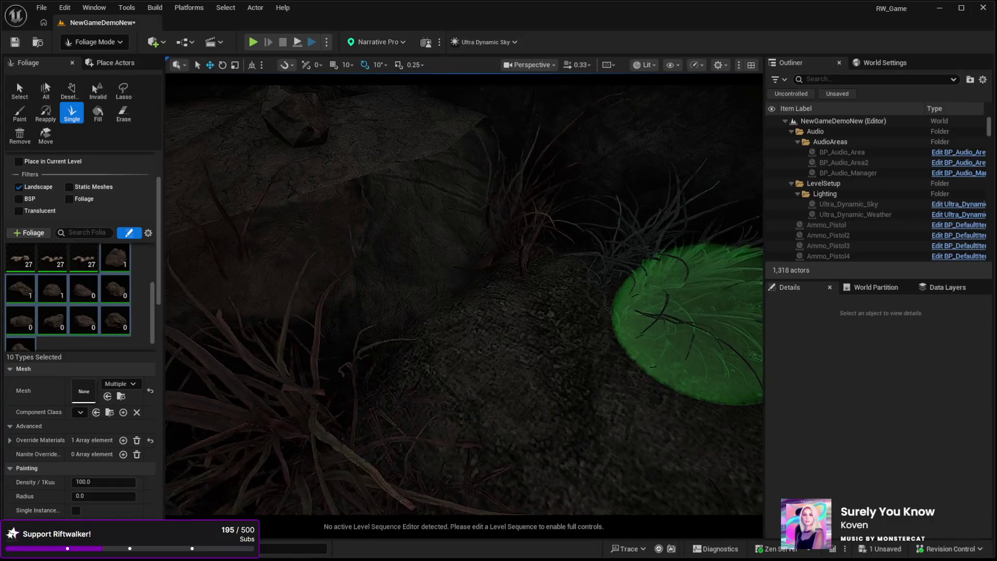
{"action": "left_click_drag", "start_coordinate": [650, 325], "coordinate": [622, 323]}
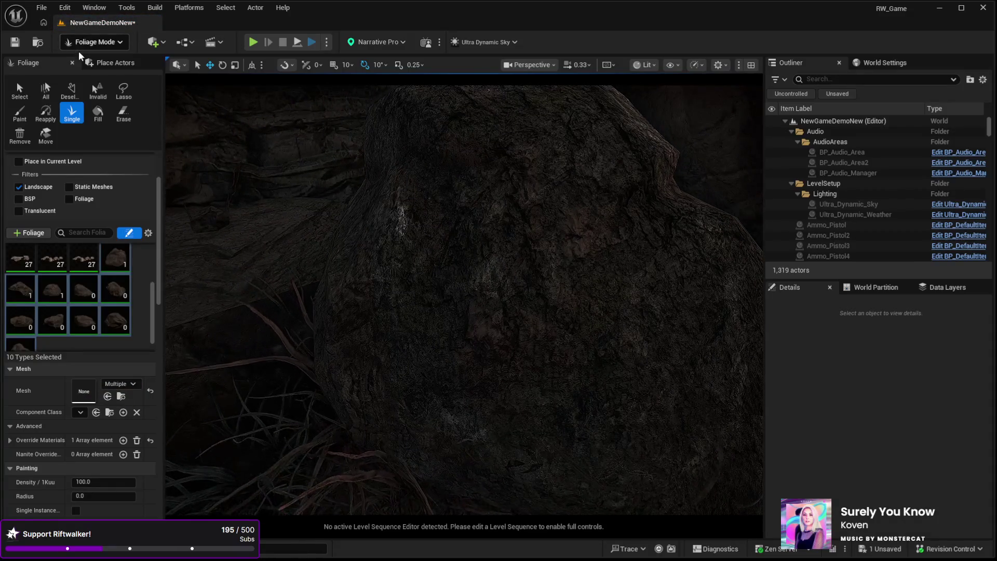
{"action": "key", "text": "shift+1"}
Step: Scale SM_Rock_Boulder_2 down to about 0.067 so it becomes a small stone
{"action": "left_click", "coordinate": [504, 284]}
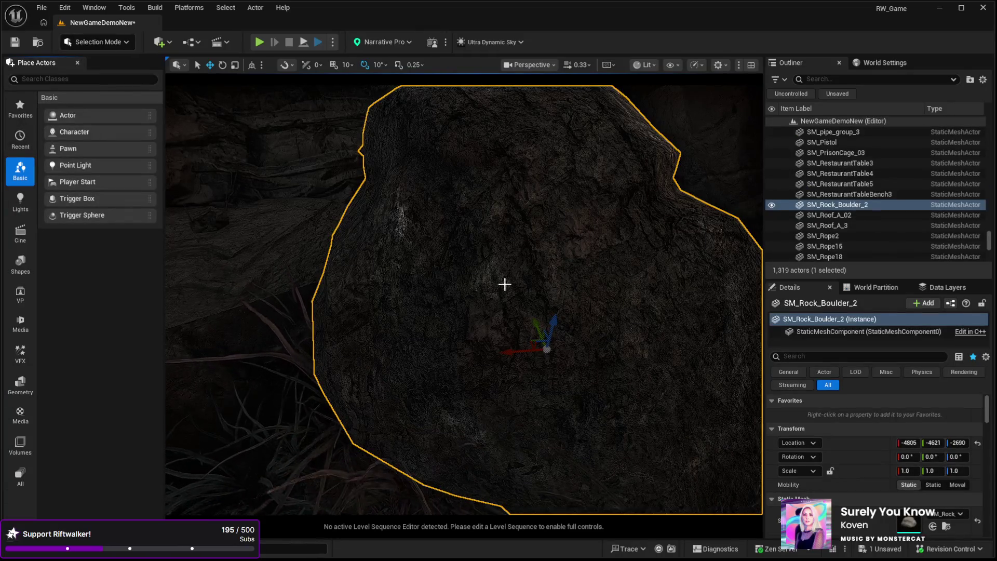
{"action": "key", "text": "r"}
{"action": "left_click_drag", "start_coordinate": [545, 349], "coordinate": [504, 390]}
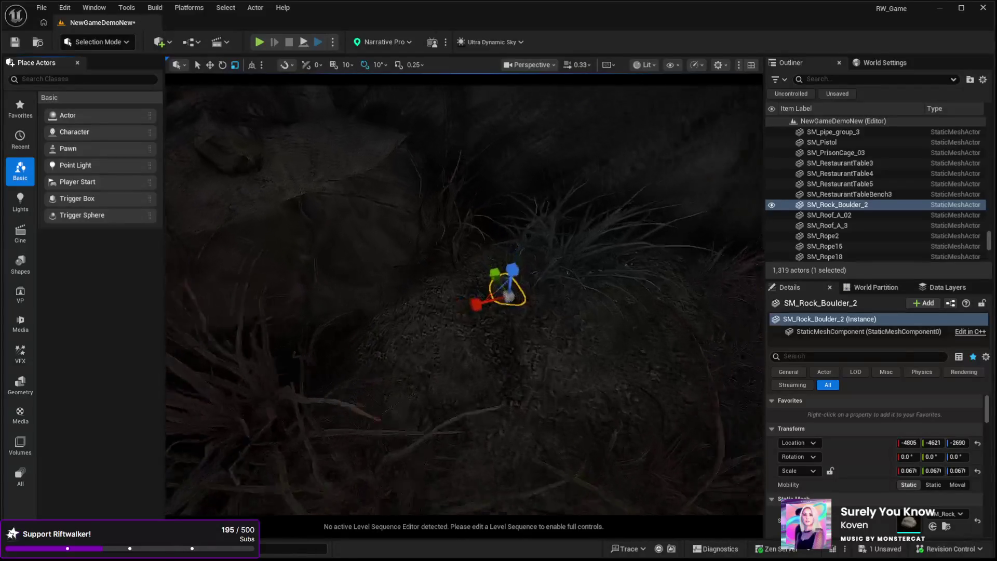
{"action": "scroll", "coordinate": [464, 294], "scroll_direction": "up", "scroll_amount": 5}
Step: Nudge the small stone into position and check it in game view
{"action": "key", "text": "w"}
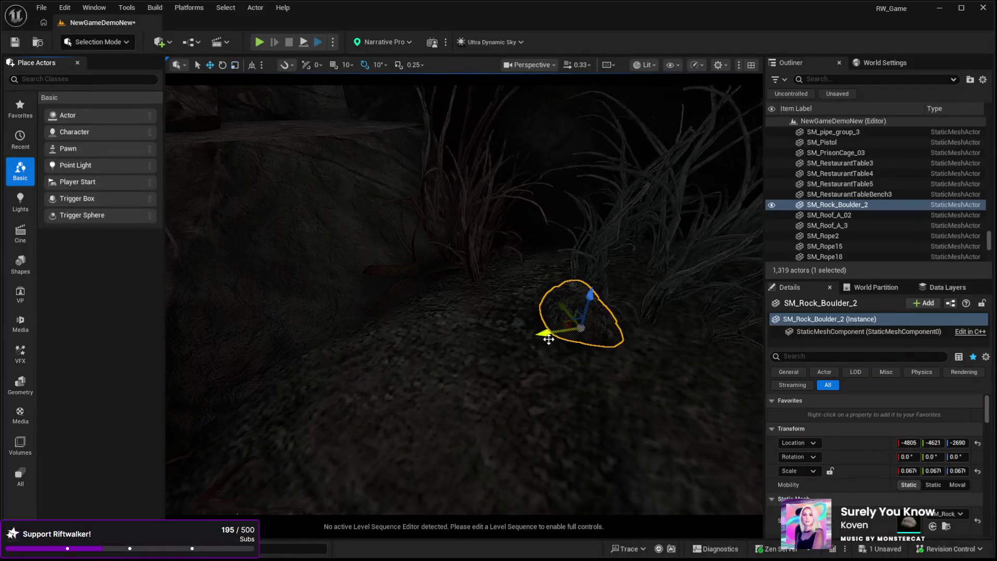
{"action": "mouse_move", "coordinate": [564, 325]}
{"action": "left_mouse_down"}
{"action": "mouse_move", "coordinate": [430, 366]}
{"action": "mouse_move", "coordinate": [422, 352]}
{"action": "mouse_move", "coordinate": [434, 334]}
{"action": "mouse_move", "coordinate": [436, 365]}
{"action": "mouse_move", "coordinate": [421, 341]}
{"action": "left_mouse_up"}
{"action": "key", "text": "g"}
{"action": "left_click_drag", "start_coordinate": [390, 310], "coordinate": [391, 286]}
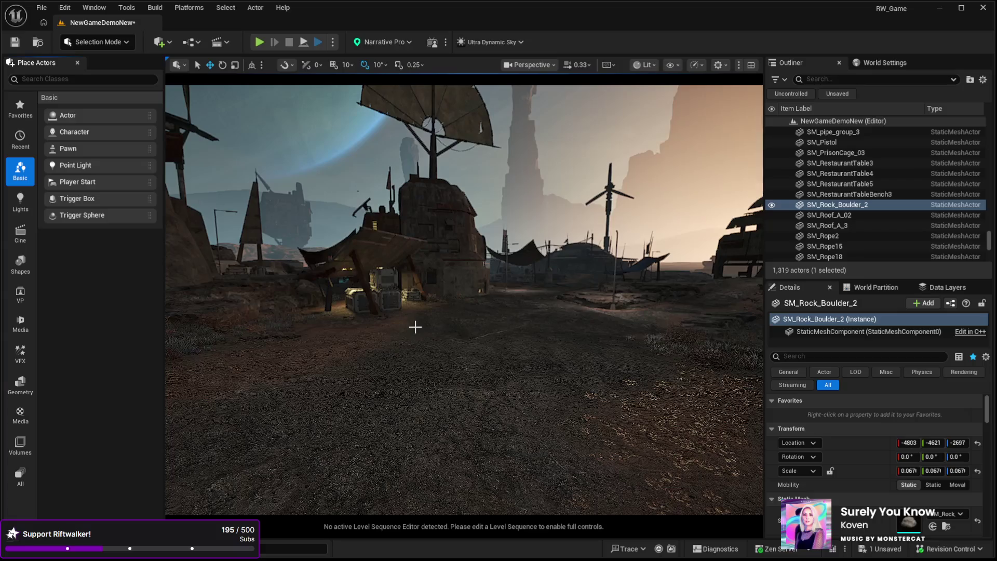
Step: Fly past the round building to the yellow-slatted wall panel and enter Landscape Mode
{"action": "mouse_move", "coordinate": [345, 340]}
{"action": "left_mouse_down"}
{"action": "mouse_move", "coordinate": [332, 291]}
{"action": "mouse_move", "coordinate": [343, 280]}
{"action": "mouse_move", "coordinate": [392, 279]}
{"action": "mouse_move", "coordinate": [370, 279]}
{"action": "left_mouse_up"}
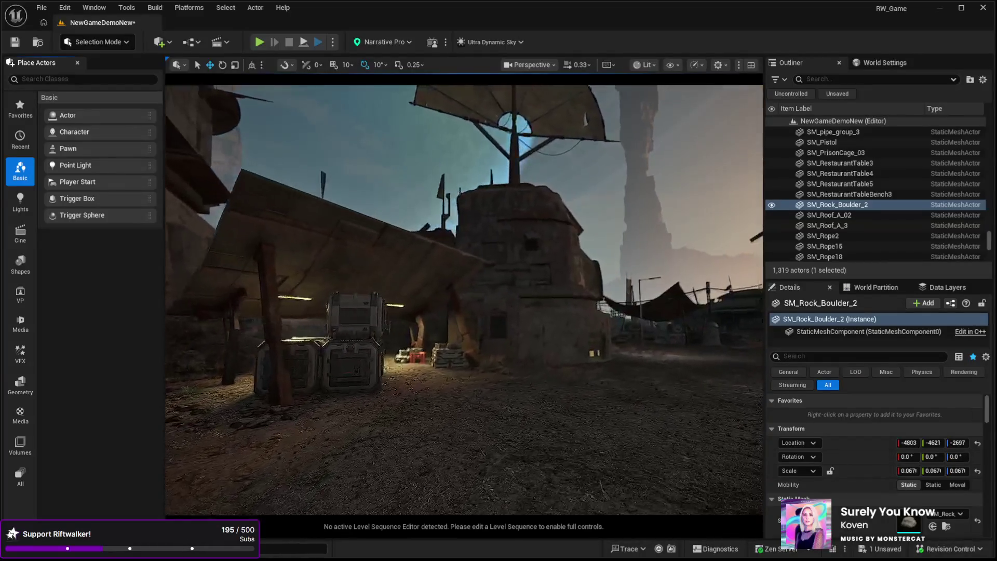
{"action": "left_click_drag", "start_coordinate": [411, 320], "coordinate": [419, 319]}
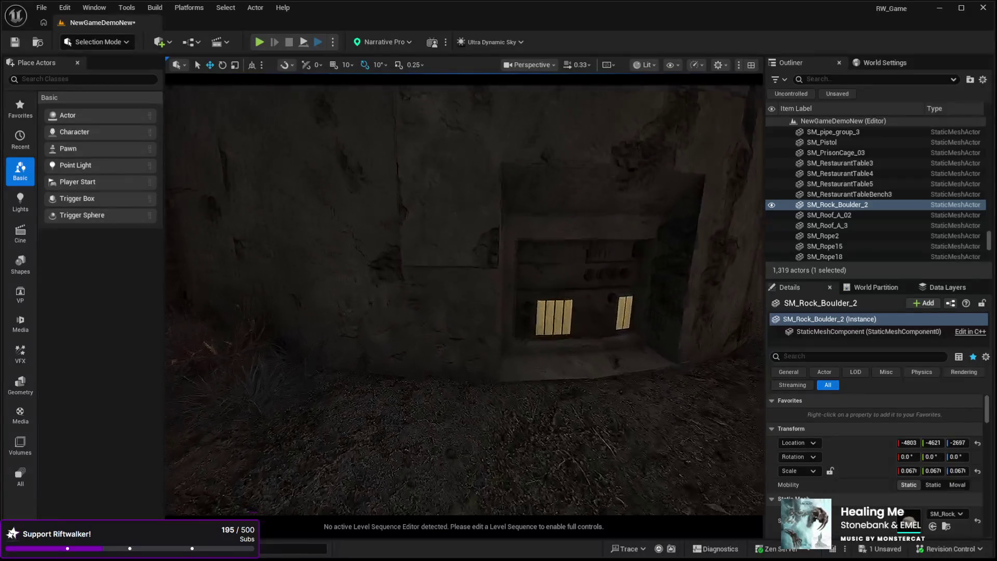
{"action": "left_click", "coordinate": [84, 46]}
{"action": "left_click", "coordinate": [95, 71]}
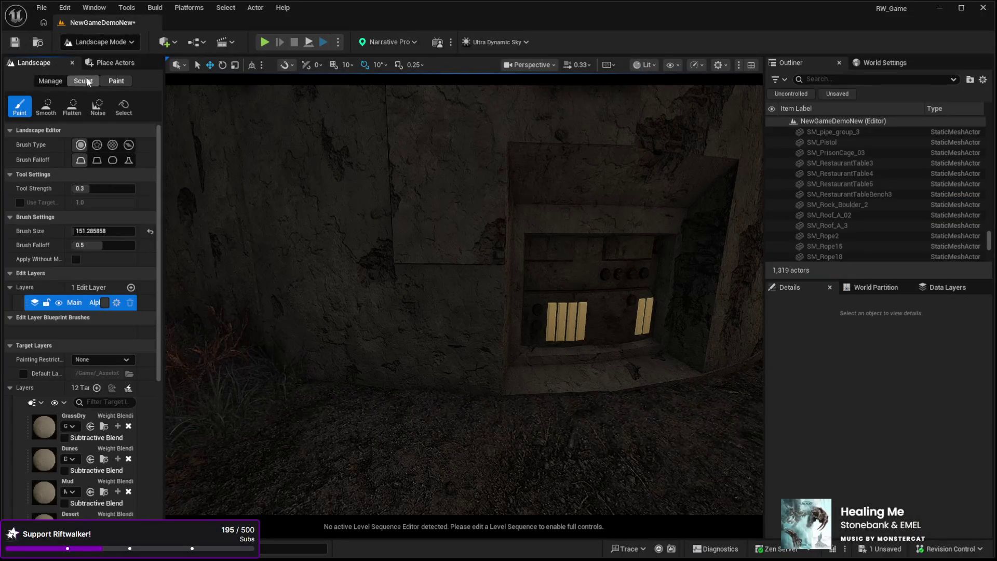
Step: Sculpt the ground along the wall panel with the Sculpt tool at brush size about 197
{"action": "left_click", "coordinate": [83, 81]}
{"action": "left_click", "coordinate": [21, 111]}
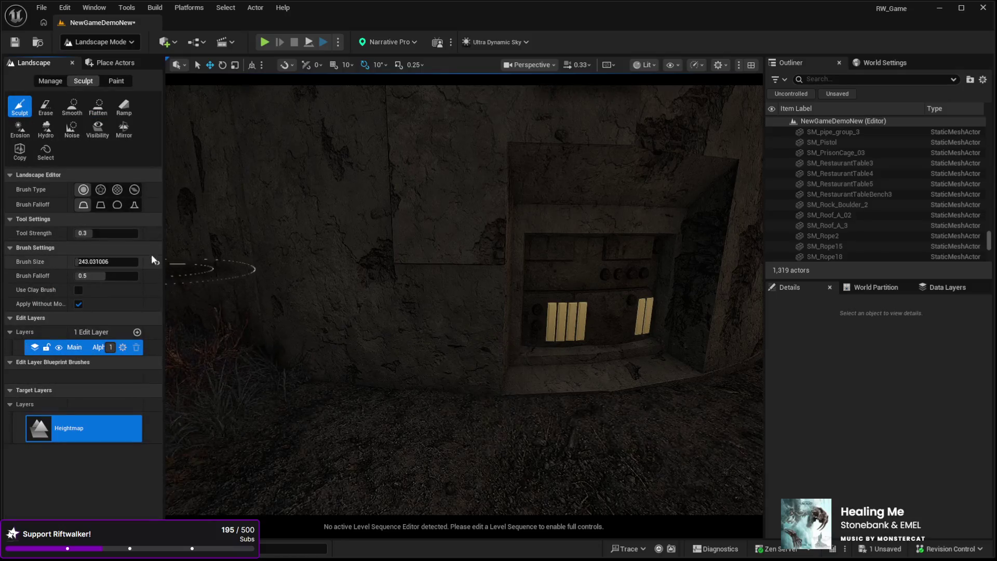
{"action": "left_click_drag", "start_coordinate": [75, 263], "coordinate": [57, 263]}
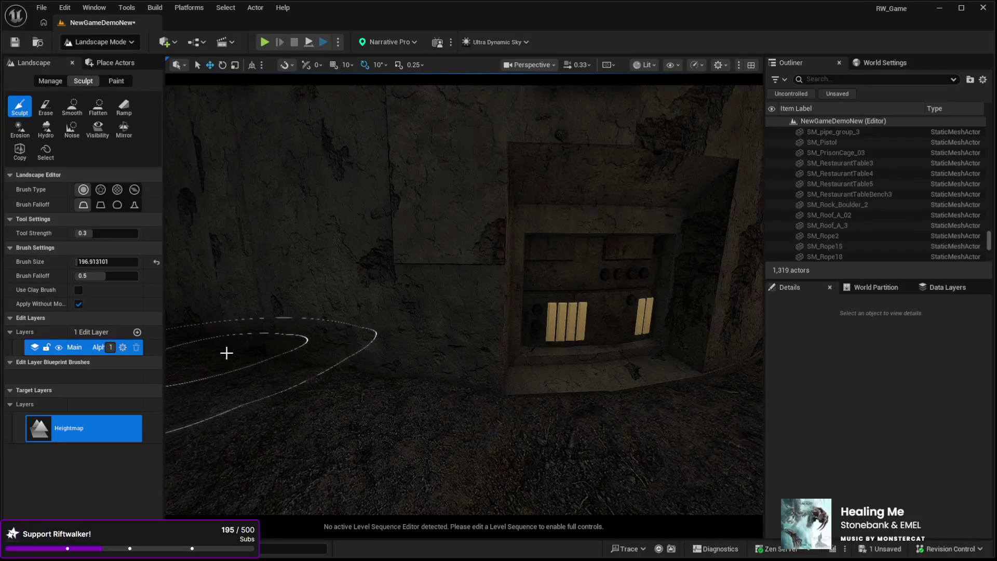
{"action": "left_click_drag", "start_coordinate": [220, 349], "coordinate": [244, 350]}
{"action": "left_click_drag", "start_coordinate": [445, 381], "coordinate": [571, 379]}
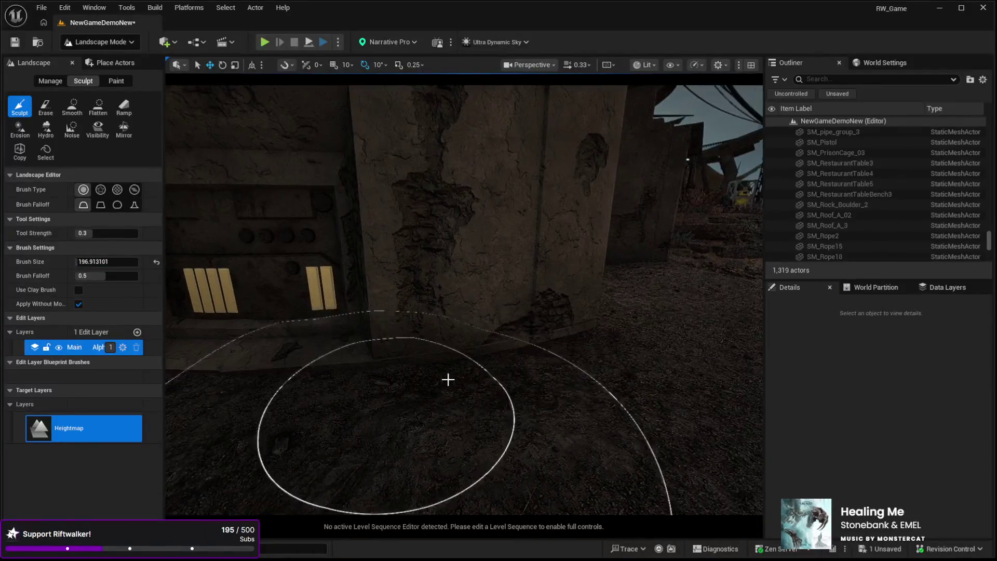
{"action": "left_click_drag", "start_coordinate": [575, 344], "coordinate": [594, 374]}
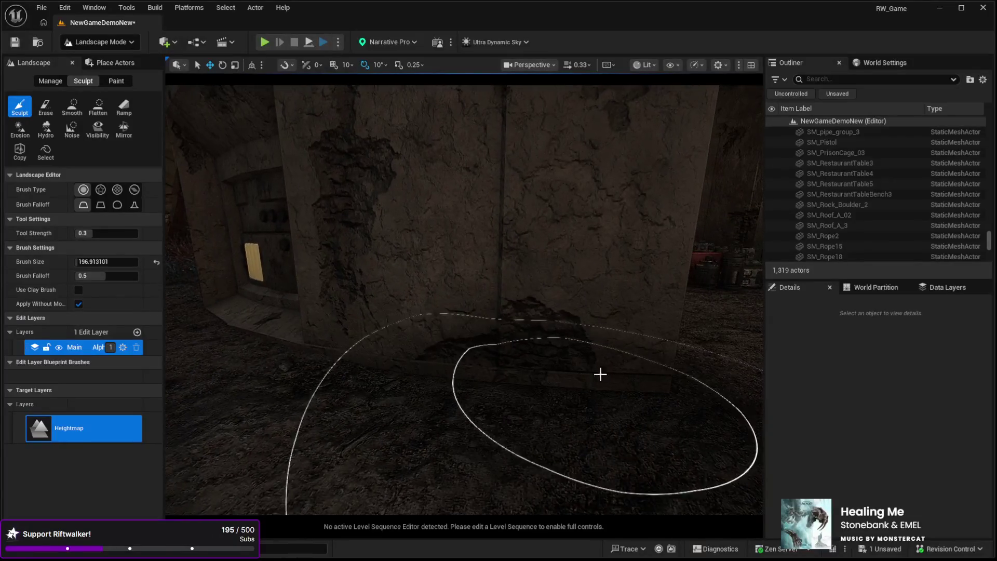
{"action": "mouse_move", "coordinate": [530, 335]}
{"action": "left_mouse_down"}
{"action": "mouse_move", "coordinate": [478, 335]}
{"action": "mouse_move", "coordinate": [530, 335]}
{"action": "left_mouse_up"}
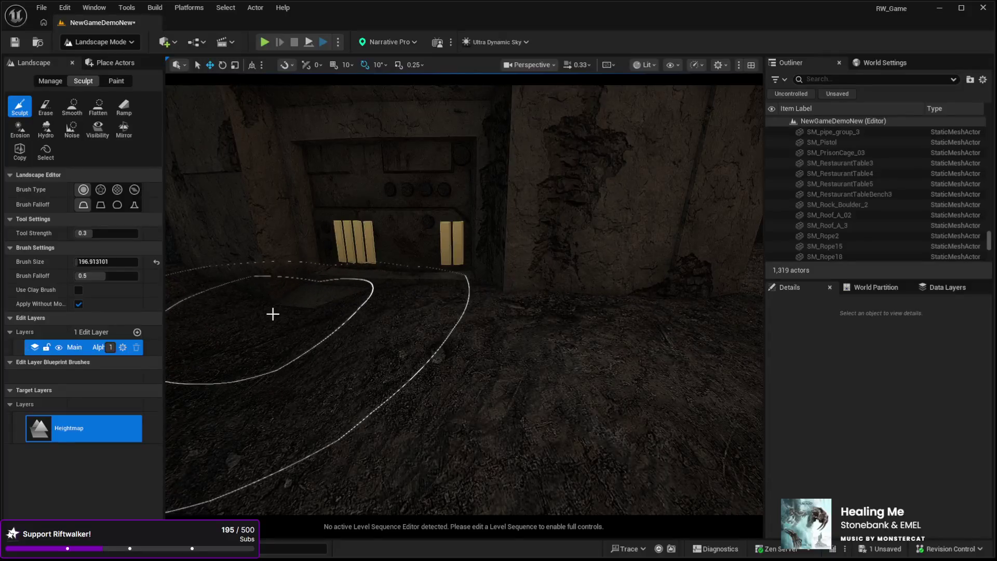
{"action": "mouse_move", "coordinate": [238, 298]}
{"action": "left_mouse_down"}
{"action": "mouse_move", "coordinate": [197, 306]}
{"action": "mouse_move", "coordinate": [218, 291]}
{"action": "mouse_move", "coordinate": [218, 266]}
{"action": "left_mouse_up"}
Step: Paint the GrassDry layer near the wall panel, then go back to Foliage Mode
{"action": "left_click", "coordinate": [116, 81]}
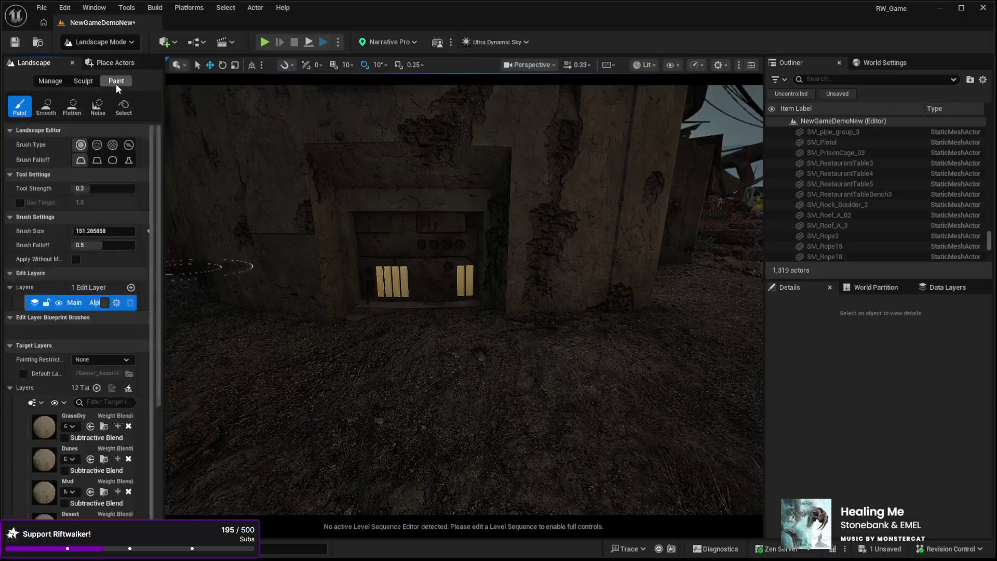
{"action": "left_click", "coordinate": [83, 416]}
{"action": "mouse_move", "coordinate": [423, 349]}
{"action": "left_mouse_down"}
{"action": "mouse_move", "coordinate": [423, 333]}
{"action": "mouse_move", "coordinate": [539, 333]}
{"action": "left_mouse_up"}
{"action": "mouse_move", "coordinate": [350, 318]}
{"action": "left_mouse_down"}
{"action": "mouse_move", "coordinate": [541, 318]}
{"action": "mouse_move", "coordinate": [490, 379]}
{"action": "mouse_move", "coordinate": [431, 403]}
{"action": "mouse_move", "coordinate": [390, 403]}
{"action": "mouse_move", "coordinate": [374, 383]}
{"action": "mouse_move", "coordinate": [292, 376]}
{"action": "left_mouse_up"}
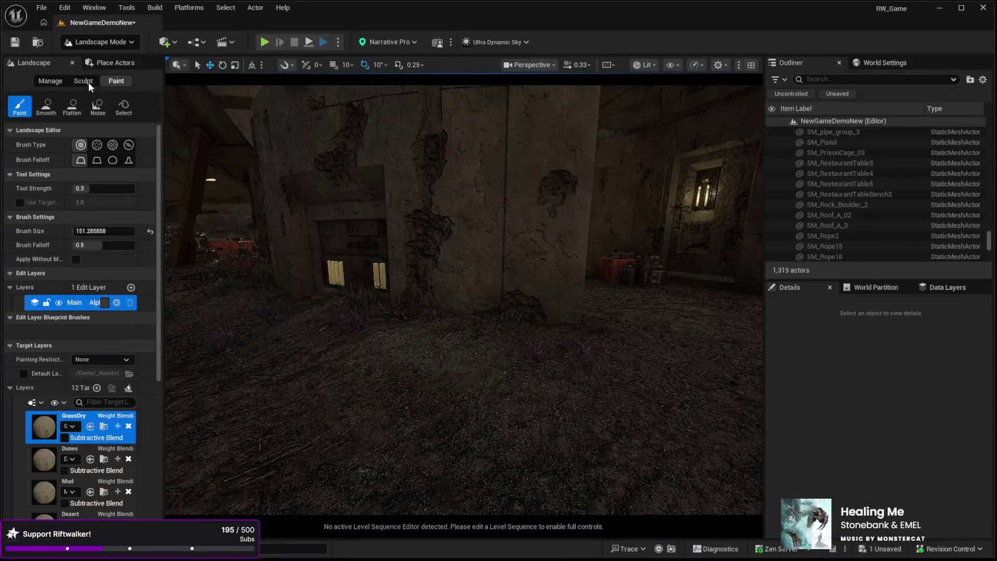
{"action": "key", "text": "shift+3"}
{"action": "mouse_move", "coordinate": [463, 301]}
{"action": "left_mouse_down"}
{"action": "mouse_move", "coordinate": [493, 302]}
{"action": "mouse_move", "coordinate": [468, 304]}
{"action": "mouse_move", "coordinate": [412, 379]}
{"action": "mouse_move", "coordinate": [386, 353]}
{"action": "left_mouse_up"}
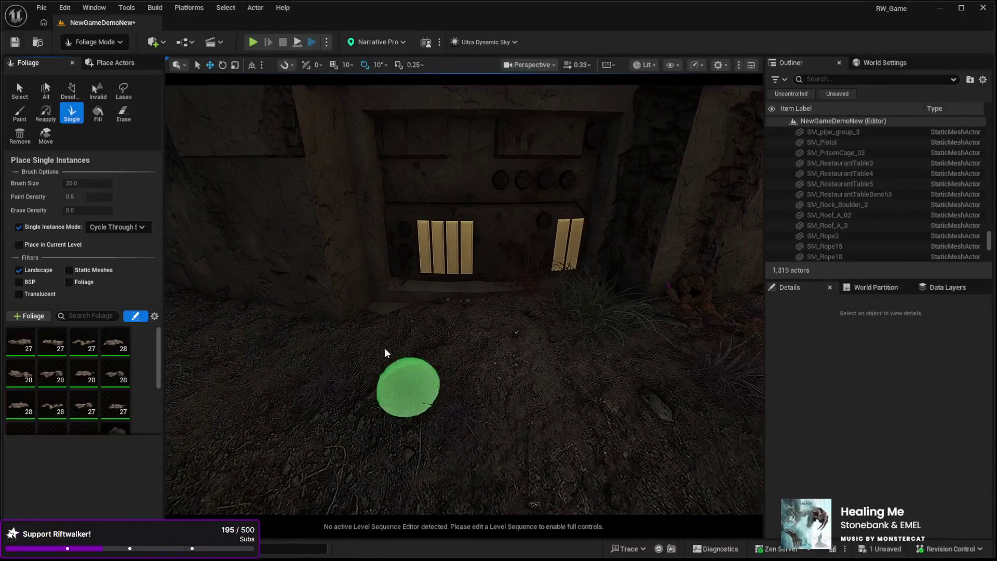
Step: Fly the viewport out of the alley to the crates and walls near the tower
{"action": "mouse_move", "coordinate": [484, 410]}
{"action": "left_mouse_down"}
{"action": "mouse_move", "coordinate": [452, 413]}
{"action": "mouse_move", "coordinate": [452, 382]}
{"action": "left_mouse_up"}
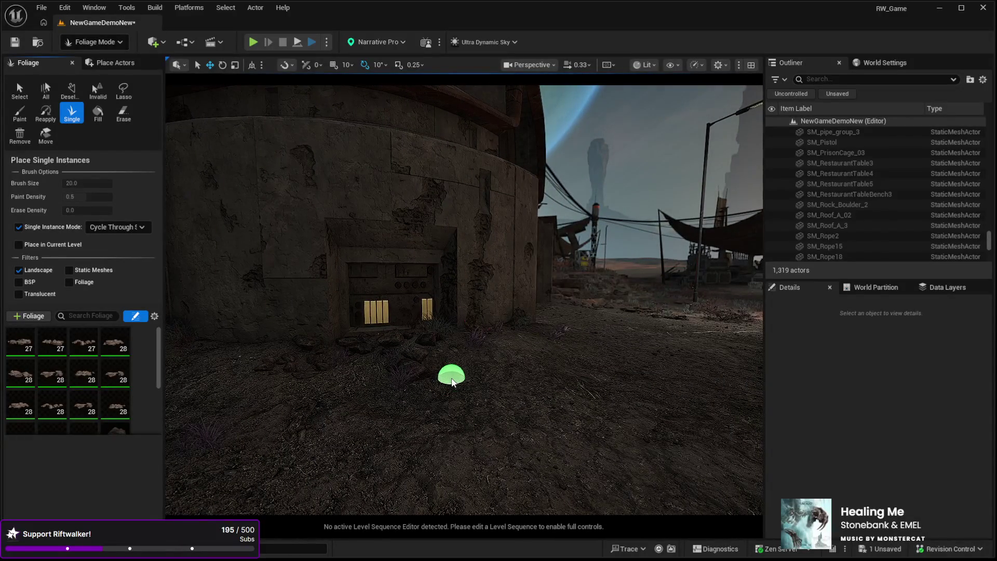
{"action": "left_click_drag", "start_coordinate": [452, 383], "coordinate": [444, 358]}
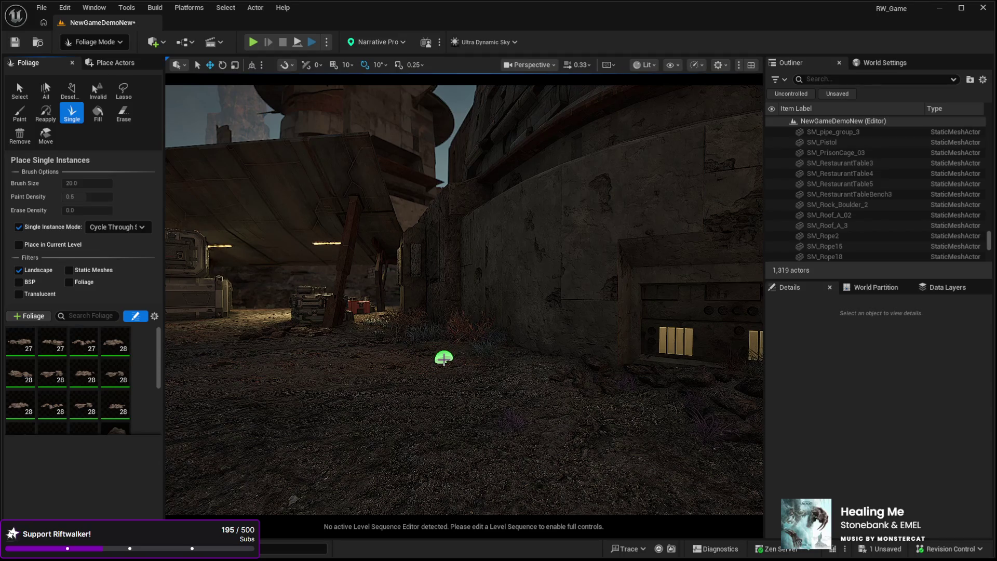
{"action": "mouse_move", "coordinate": [446, 359]}
{"action": "left_mouse_down"}
{"action": "mouse_move", "coordinate": [405, 306]}
{"action": "mouse_move", "coordinate": [480, 293]}
{"action": "mouse_move", "coordinate": [419, 336]}
{"action": "left_mouse_up"}
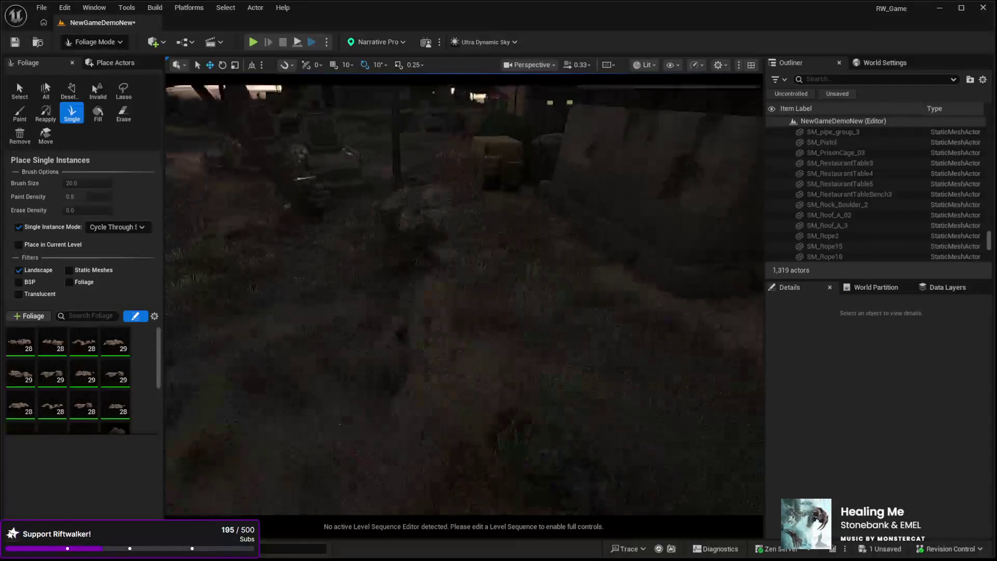
{"action": "left_click_drag", "start_coordinate": [367, 258], "coordinate": [455, 315]}
{"action": "left_click_drag", "start_coordinate": [628, 403], "coordinate": [618, 381]}
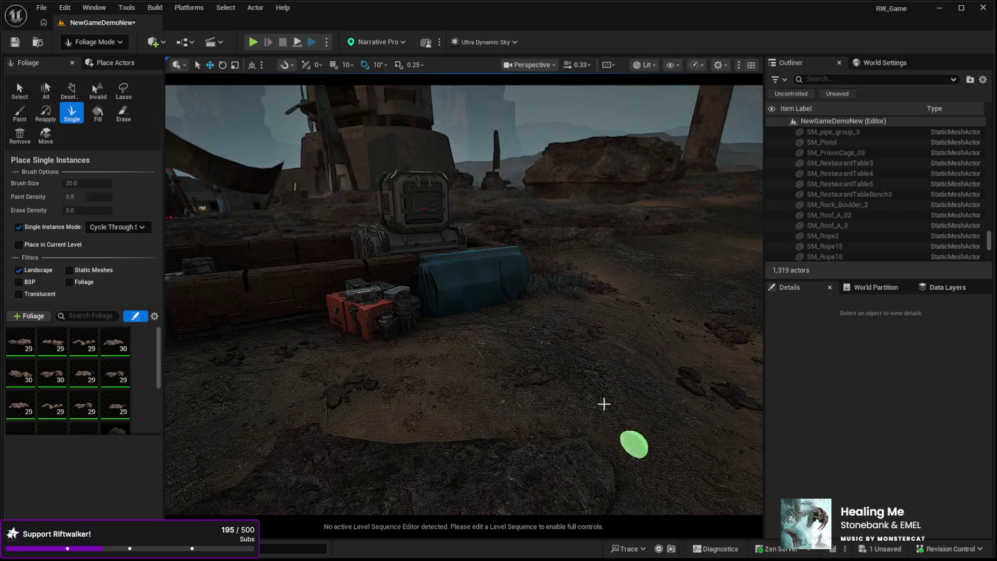
{"action": "left_click_drag", "start_coordinate": [525, 328], "coordinate": [525, 328]}
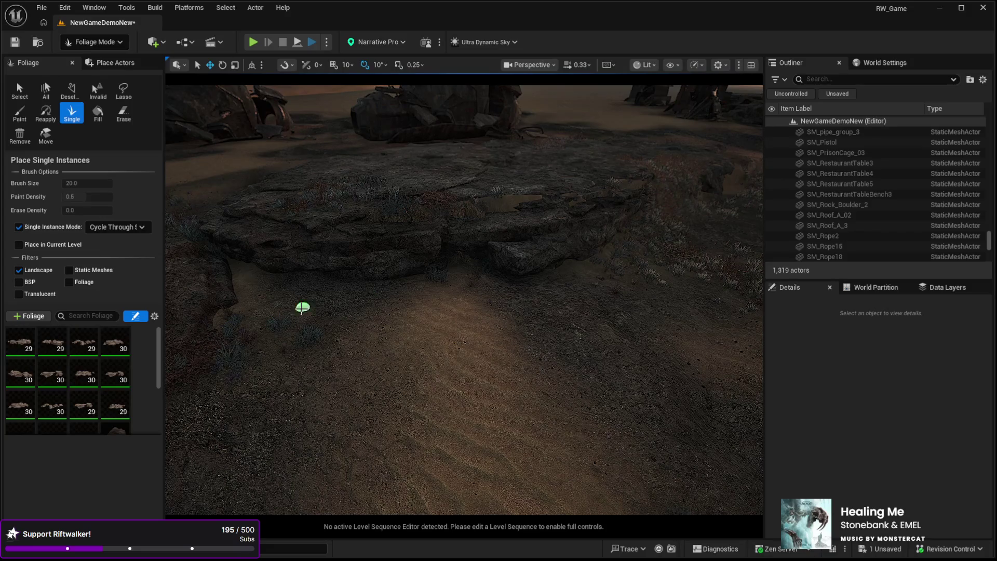
Step: Place six rock clusters across the ground near the large flat rock and gate
{"action": "left_click", "coordinate": [454, 385]}
{"action": "left_click", "coordinate": [333, 359]}
{"action": "left_click", "coordinate": [405, 306]}
{"action": "left_click", "coordinate": [543, 322]}
{"action": "left_click", "coordinate": [732, 338]}
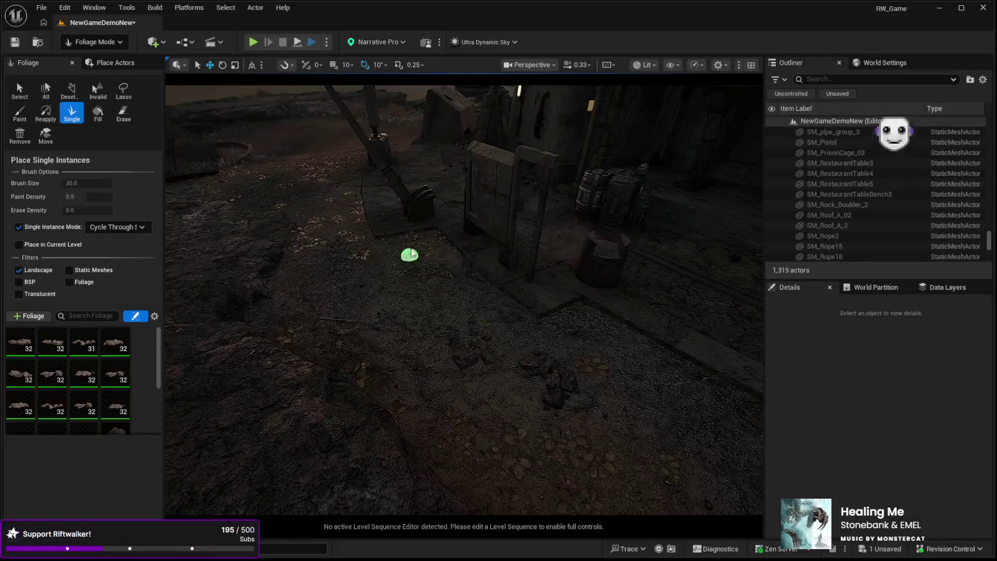
{"action": "left_click", "coordinate": [324, 203]}
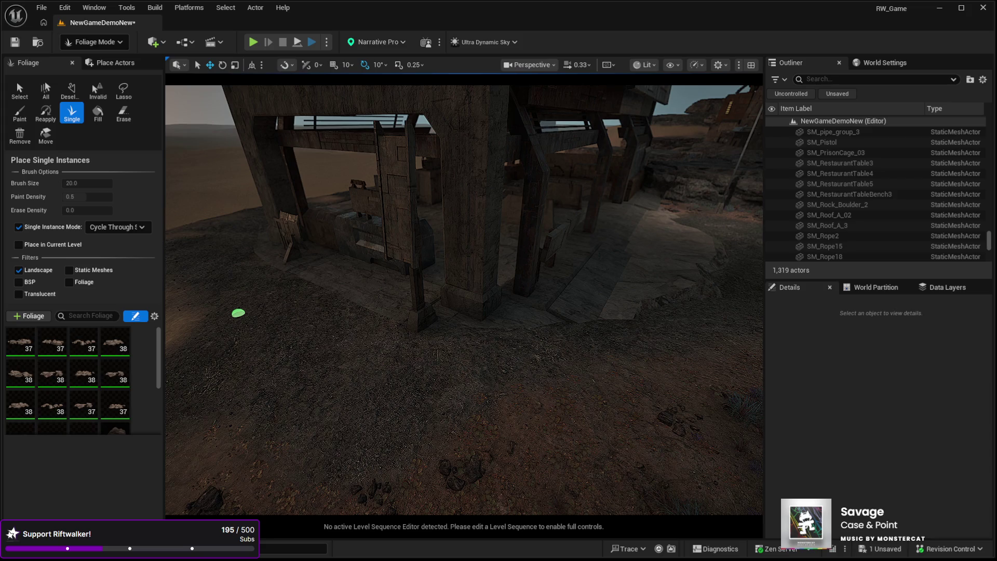
Step: Scatter rock debris on the open sandy ground in front of the tower
{"action": "mouse_move", "coordinate": [243, 319]}
{"action": "left_mouse_down"}
{"action": "mouse_move", "coordinate": [347, 404]}
{"action": "mouse_move", "coordinate": [347, 395]}
{"action": "left_mouse_up"}
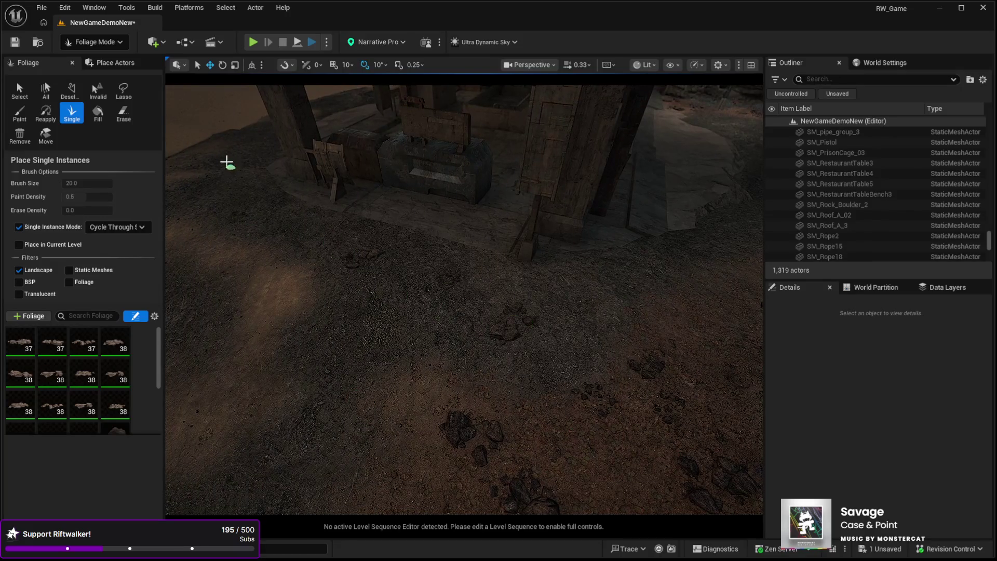
{"action": "left_click_drag", "start_coordinate": [286, 346], "coordinate": [379, 309]}
{"action": "mouse_move", "coordinate": [559, 353]}
{"action": "left_mouse_down"}
{"action": "mouse_move", "coordinate": [534, 270]}
{"action": "mouse_move", "coordinate": [538, 363]}
{"action": "left_mouse_up"}
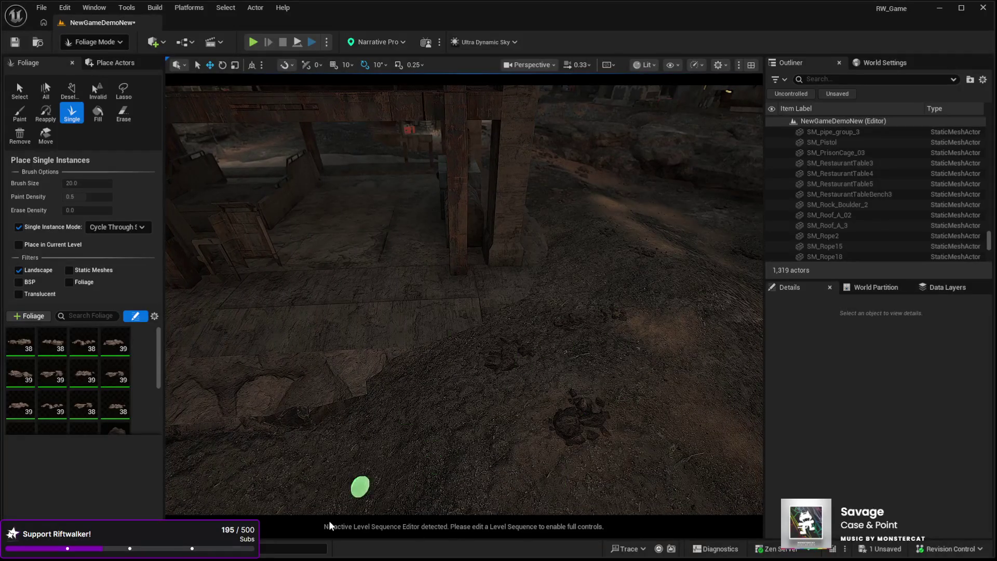
{"action": "left_click_drag", "start_coordinate": [337, 526], "coordinate": [316, 483]}
{"action": "left_click_drag", "start_coordinate": [350, 327], "coordinate": [353, 312]}
{"action": "mouse_move", "coordinate": [464, 300]}
{"action": "left_mouse_down"}
{"action": "mouse_move", "coordinate": [465, 350]}
{"action": "mouse_move", "coordinate": [622, 300]}
{"action": "left_mouse_up"}
{"action": "mouse_move", "coordinate": [345, 396]}
{"action": "left_mouse_down"}
{"action": "mouse_move", "coordinate": [362, 397]}
{"action": "mouse_move", "coordinate": [345, 396]}
{"action": "left_mouse_up"}
{"action": "left_click_drag", "start_coordinate": [457, 458], "coordinate": [444, 421]}
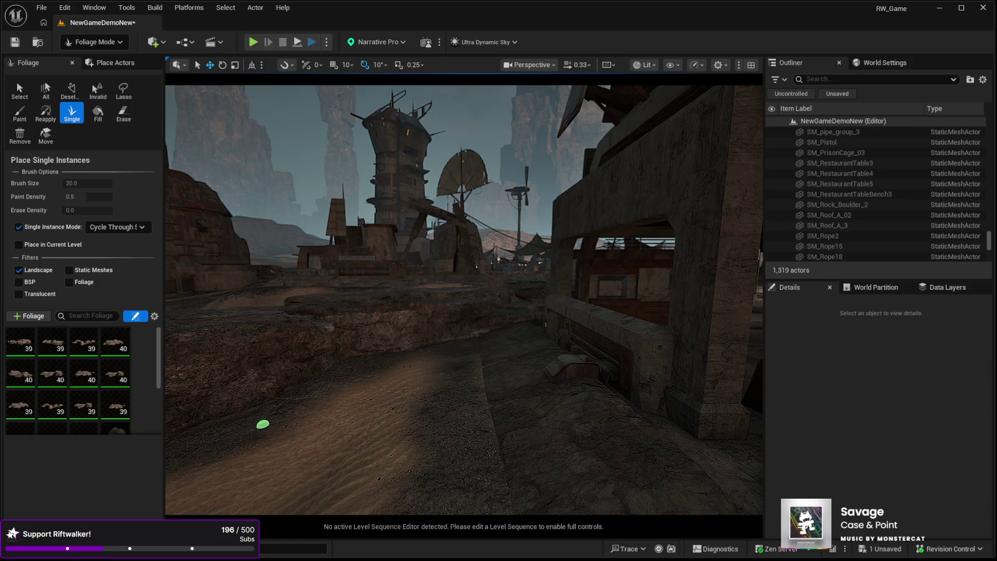
{"action": "left_click_drag", "start_coordinate": [263, 425], "coordinate": [252, 421]}
{"action": "left_click_drag", "start_coordinate": [449, 258], "coordinate": [449, 258]}
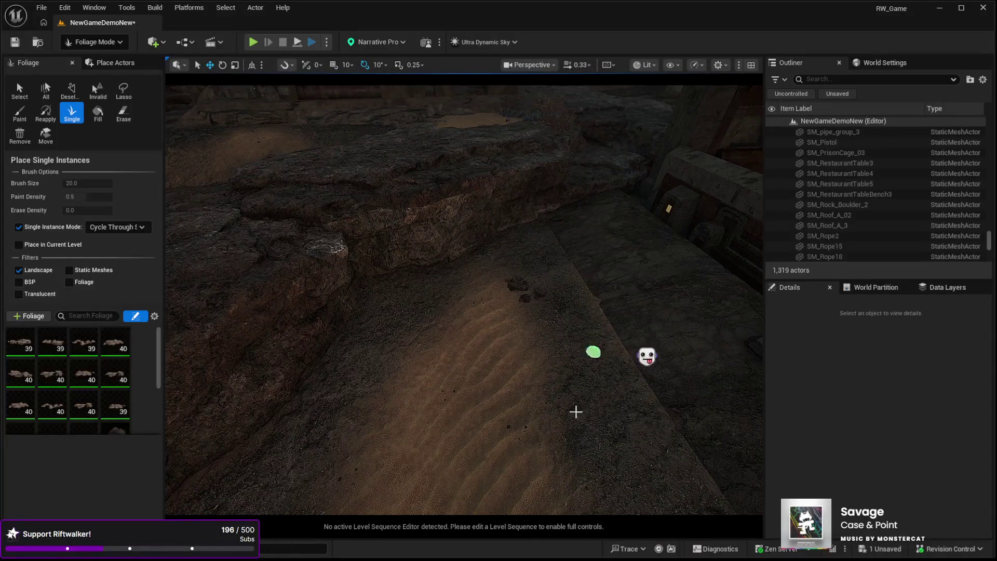
{"action": "left_click_drag", "start_coordinate": [407, 278], "coordinate": [453, 357]}
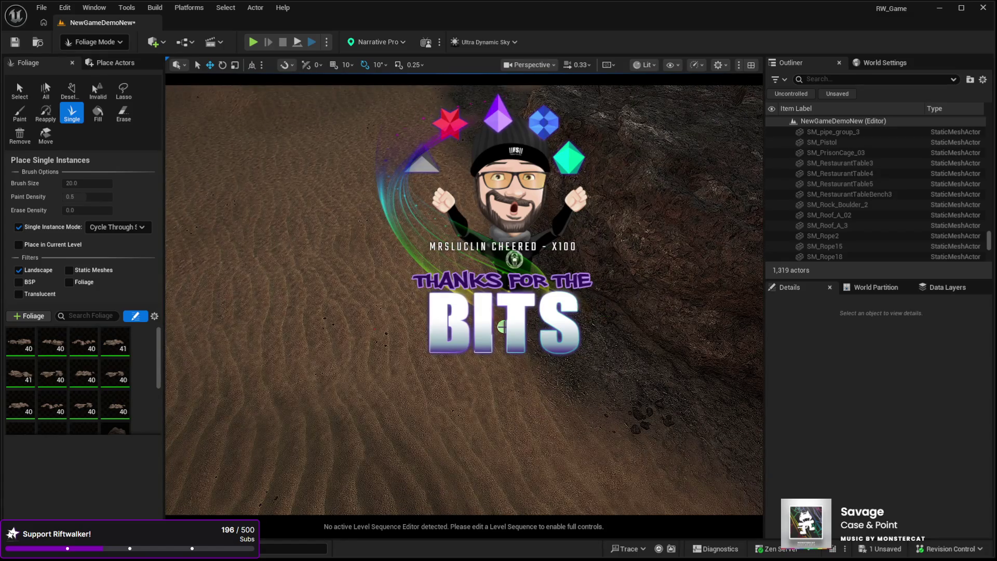
{"action": "left_click_drag", "start_coordinate": [536, 322], "coordinate": [536, 322]}
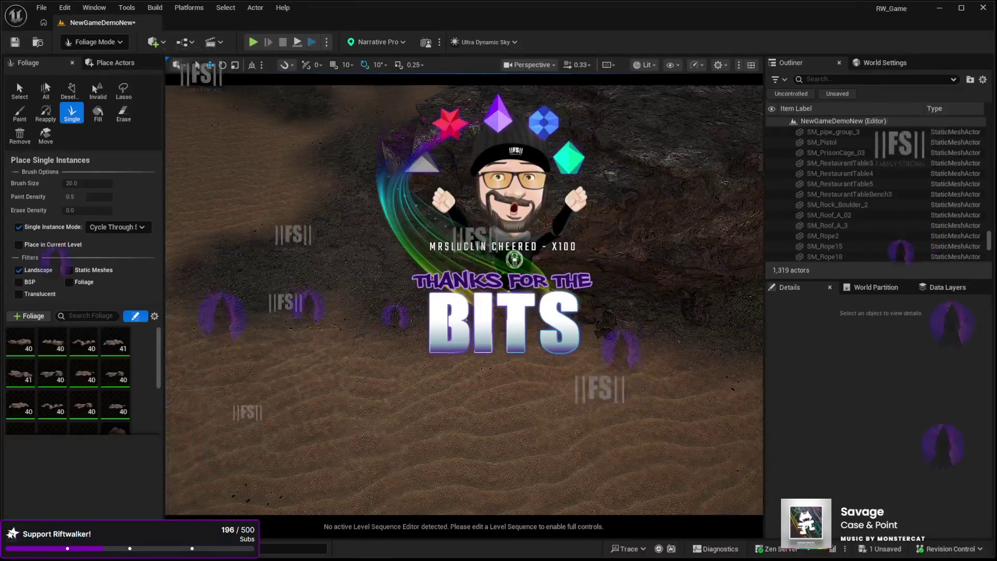
{"action": "left_click", "coordinate": [209, 281]}
Step: Place rock debris around the large rock, the boulder and beside the wall
{"action": "left_click_drag", "start_coordinate": [210, 280], "coordinate": [210, 280]}
{"action": "left_click_drag", "start_coordinate": [285, 326], "coordinate": [284, 325]}
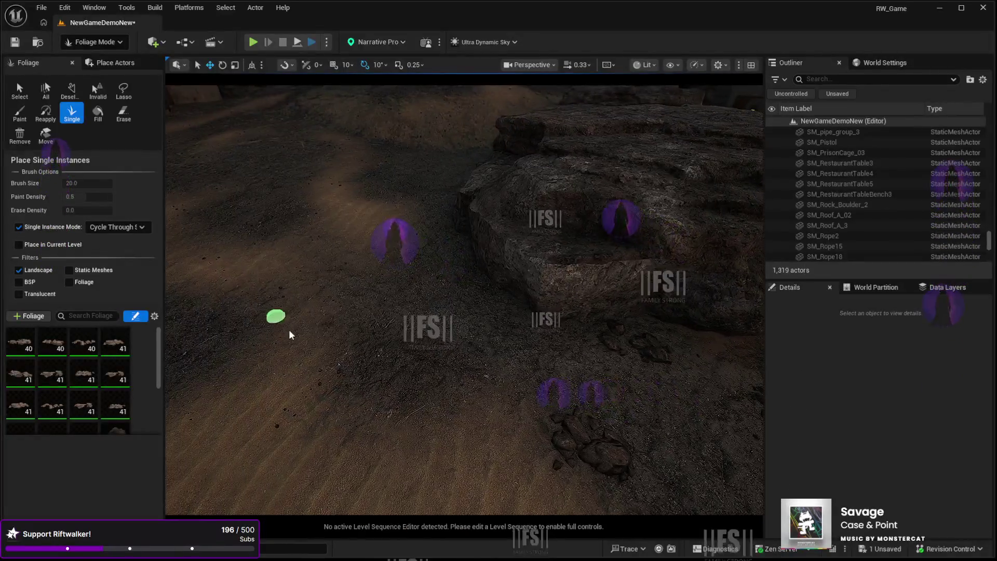
{"action": "left_click", "coordinate": [518, 333]}
{"action": "left_click_drag", "start_coordinate": [517, 333], "coordinate": [550, 417]}
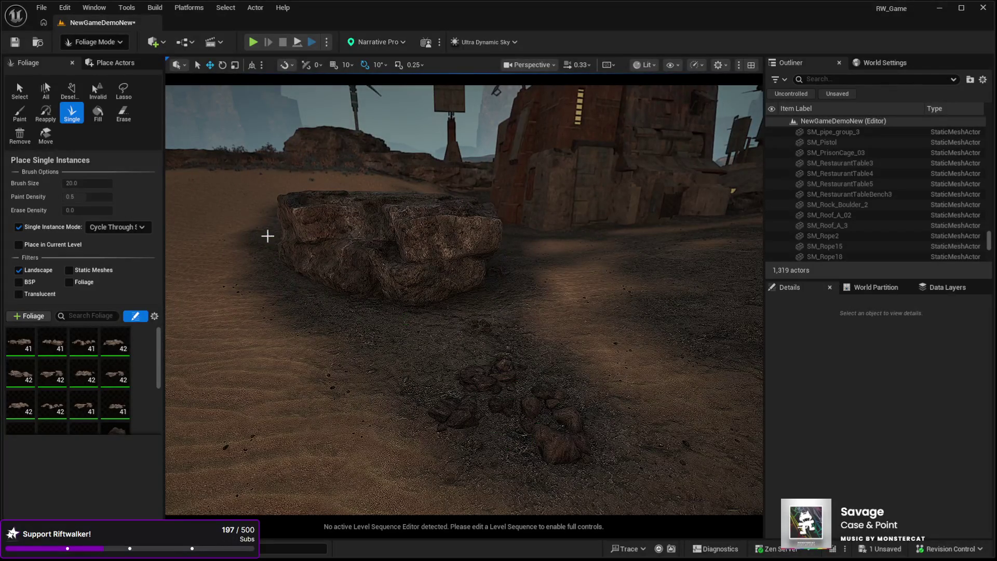
{"action": "left_click_drag", "start_coordinate": [345, 324], "coordinate": [345, 324]}
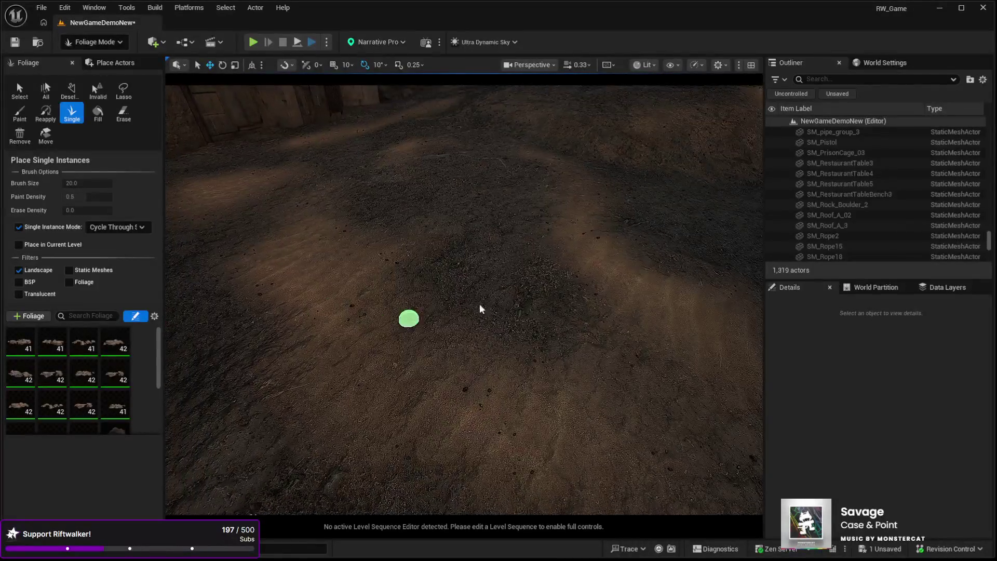
{"action": "mouse_move", "coordinate": [466, 167]}
{"action": "left_mouse_down"}
{"action": "mouse_move", "coordinate": [506, 224]}
{"action": "mouse_move", "coordinate": [487, 208]}
{"action": "left_mouse_up"}
{"action": "left_click_drag", "start_coordinate": [419, 342], "coordinate": [419, 343]}
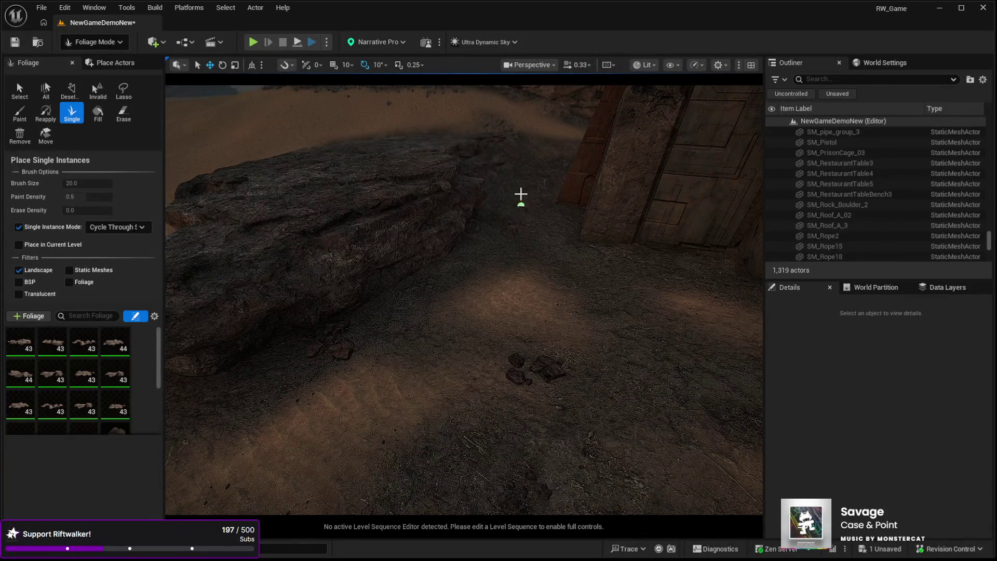
{"action": "mouse_move", "coordinate": [672, 322]}
{"action": "left_mouse_down"}
{"action": "mouse_move", "coordinate": [645, 133]}
{"action": "mouse_move", "coordinate": [538, 301]}
{"action": "left_mouse_up"}
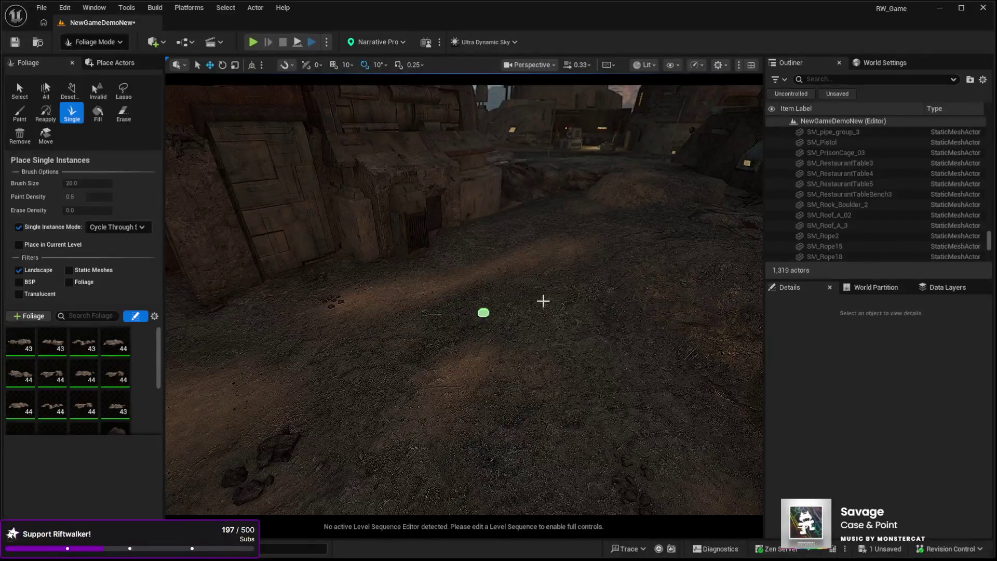
{"action": "left_click_drag", "start_coordinate": [456, 358], "coordinate": [476, 416]}
{"action": "left_click", "coordinate": [543, 295]}
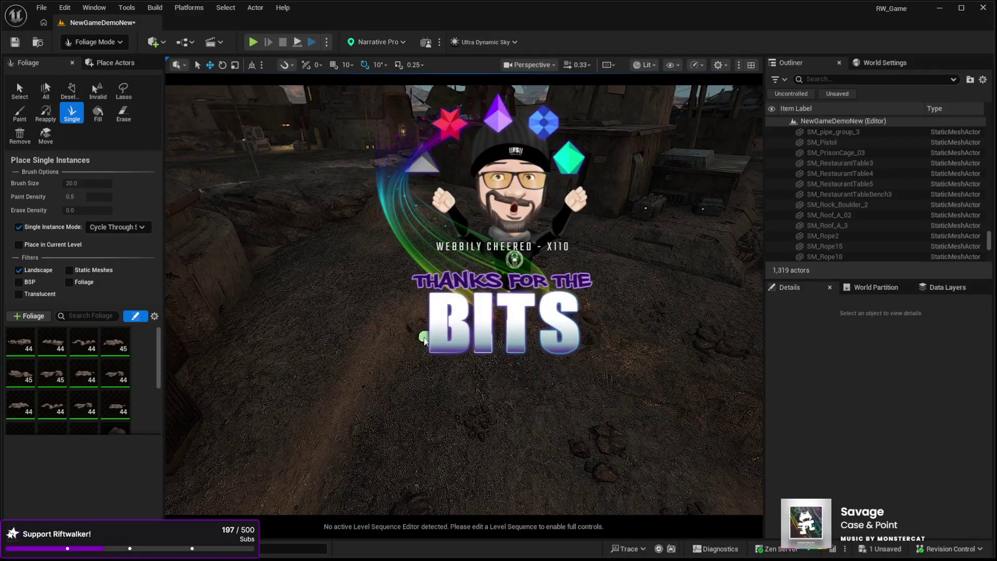
Step: Place six more rock clusters on the ground beside another wall
{"action": "left_click_drag", "start_coordinate": [212, 371], "coordinate": [335, 404]}
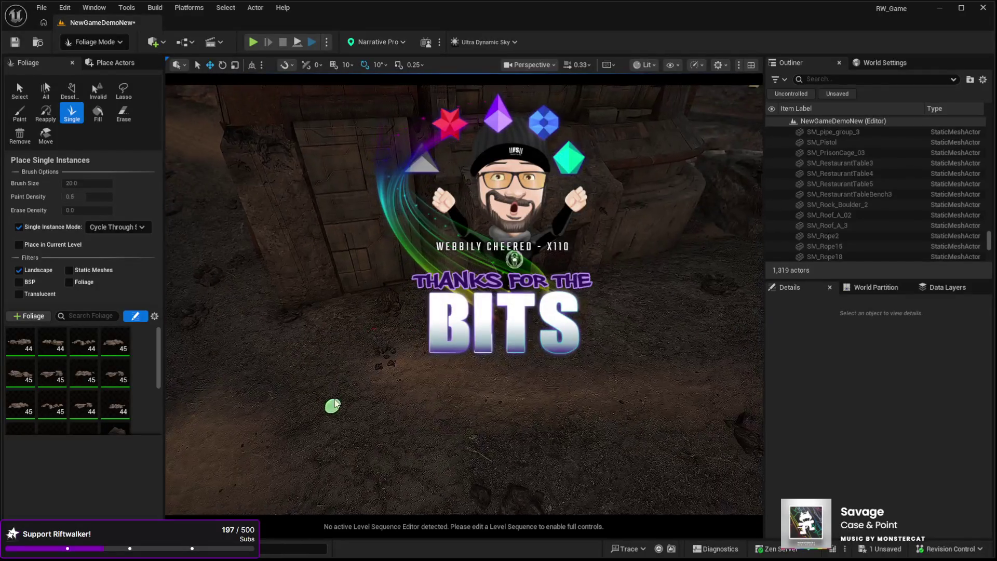
{"action": "left_click_drag", "start_coordinate": [715, 257], "coordinate": [715, 256]}
{"action": "scroll", "coordinate": [452, 357], "scroll_direction": "down", "scroll_amount": 5}
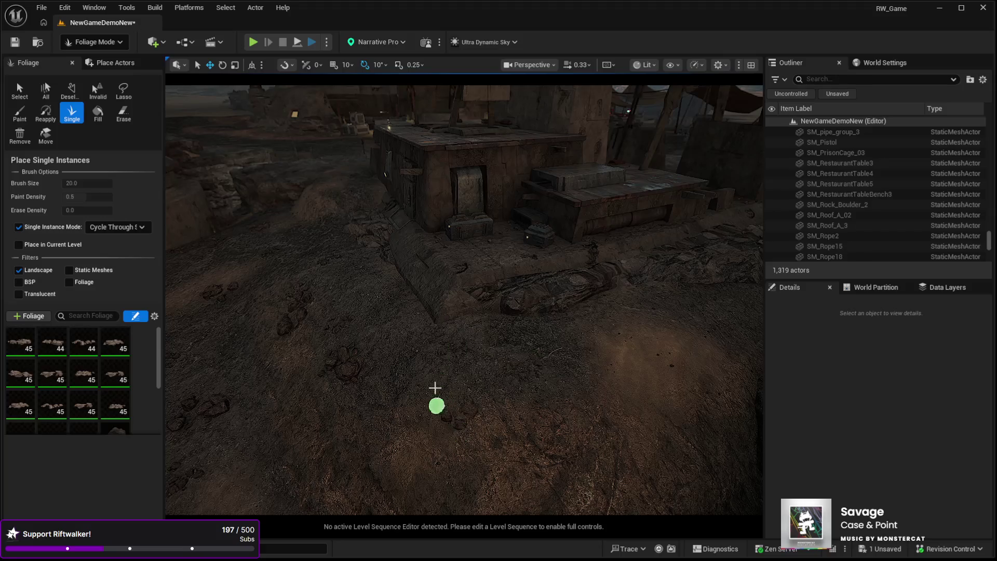
{"action": "left_click", "coordinate": [438, 408]}
{"action": "scroll", "coordinate": [438, 407], "scroll_direction": "up", "scroll_amount": 8}
{"action": "left_click", "coordinate": [436, 372]}
{"action": "left_click", "coordinate": [438, 278]}
{"action": "left_click", "coordinate": [554, 287]}
{"action": "left_click", "coordinate": [465, 339]}
{"action": "left_click", "coordinate": [312, 369]}
{"action": "scroll", "coordinate": [312, 369], "scroll_direction": "up", "scroll_amount": 10}
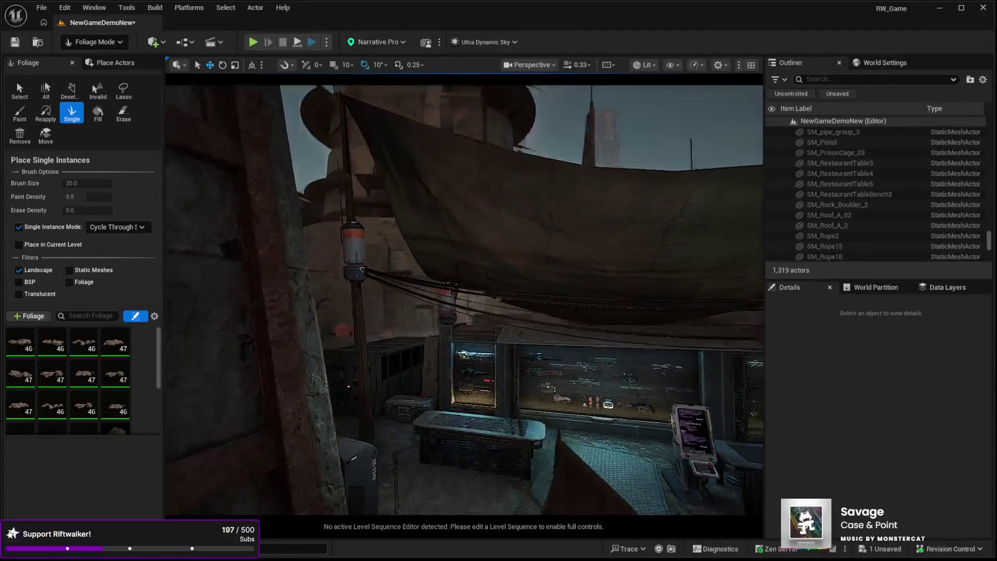
Step: Look over the weapons display building, then switch to Landscape painting with GrassDry targeted
{"action": "left_click_drag", "start_coordinate": [530, 186], "coordinate": [426, 148]}
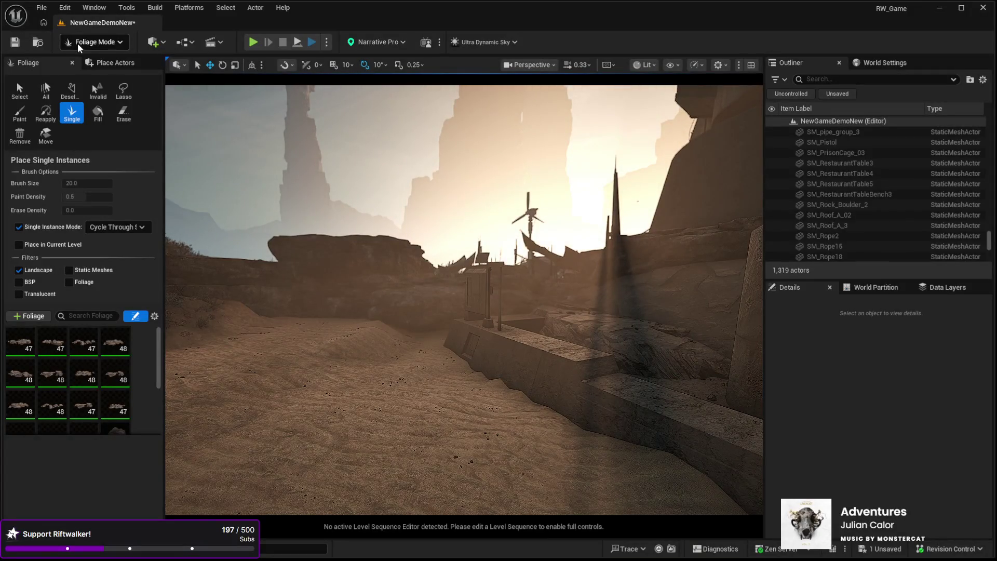
{"action": "key", "text": "shift+2"}
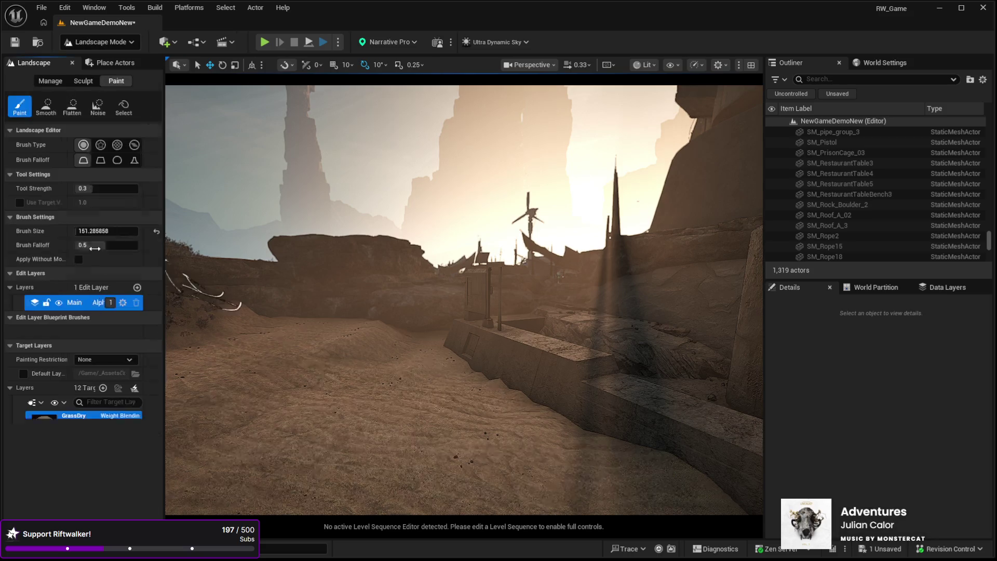
Step: Enlarge the paint brush to about 460, pick the Mud layer, then return to Selection Mode
{"action": "scroll", "coordinate": [65, 450], "scroll_direction": "down", "scroll_amount": 5}
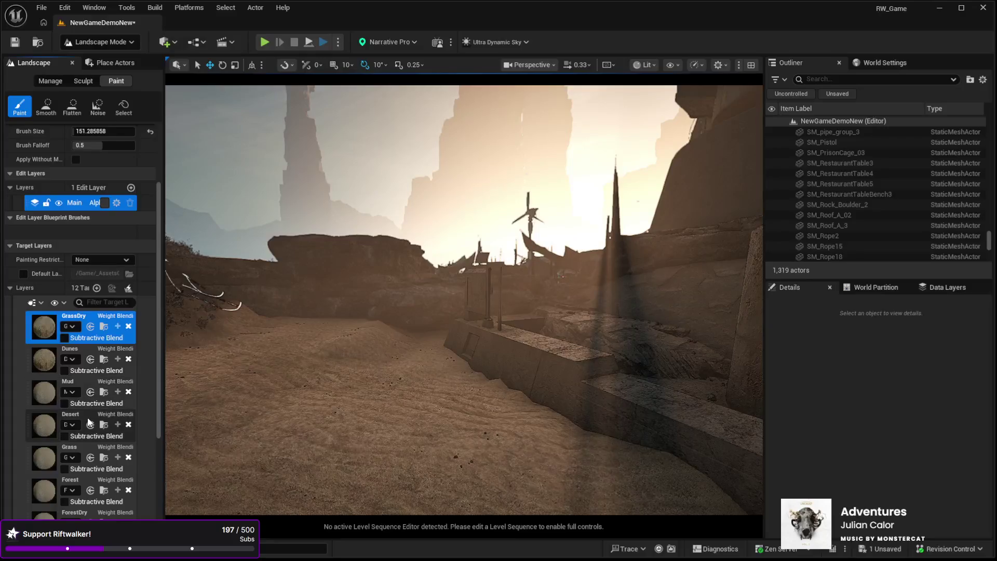
{"action": "left_click", "coordinate": [88, 422]}
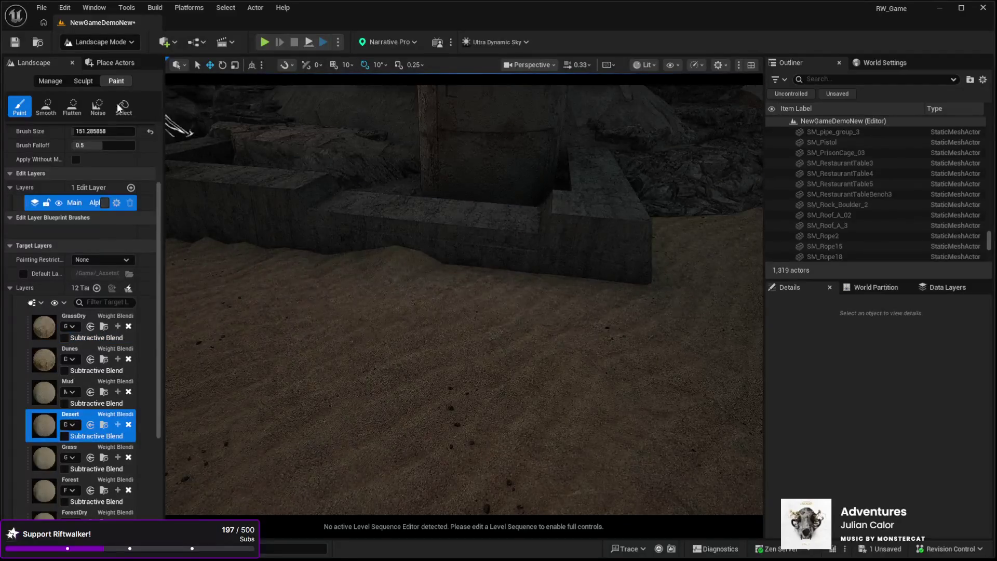
{"action": "left_click_drag", "start_coordinate": [104, 131], "coordinate": [142, 131]}
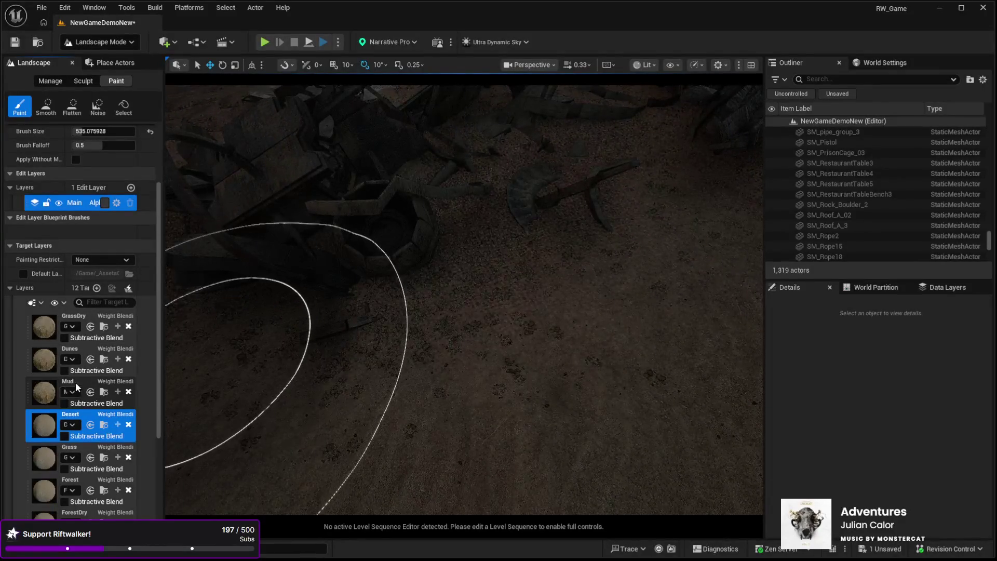
{"action": "left_click", "coordinate": [66, 393]}
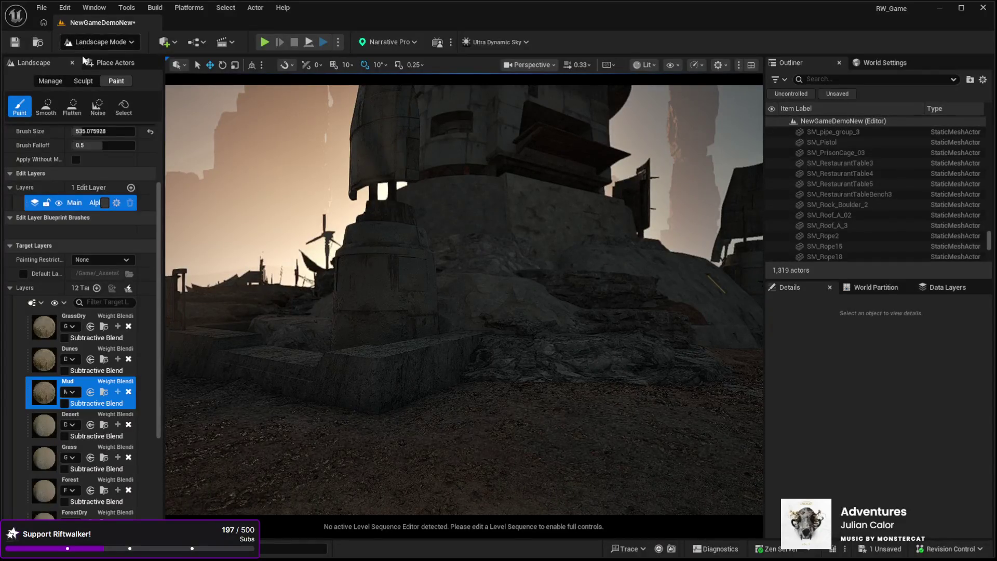
{"action": "key", "text": "shift+1"}
{"action": "left_click_drag", "start_coordinate": [989, 242], "coordinate": [989, 123]}
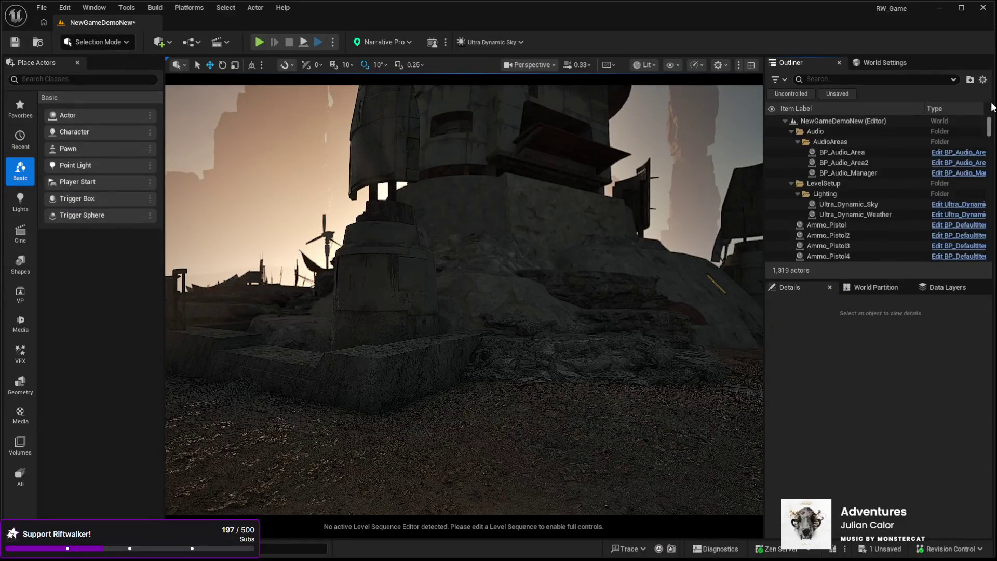
Step: Set the Ultra_Dynamic_Sky Time Of Day to 1200 for midday light
{"action": "left_click", "coordinate": [845, 205]}
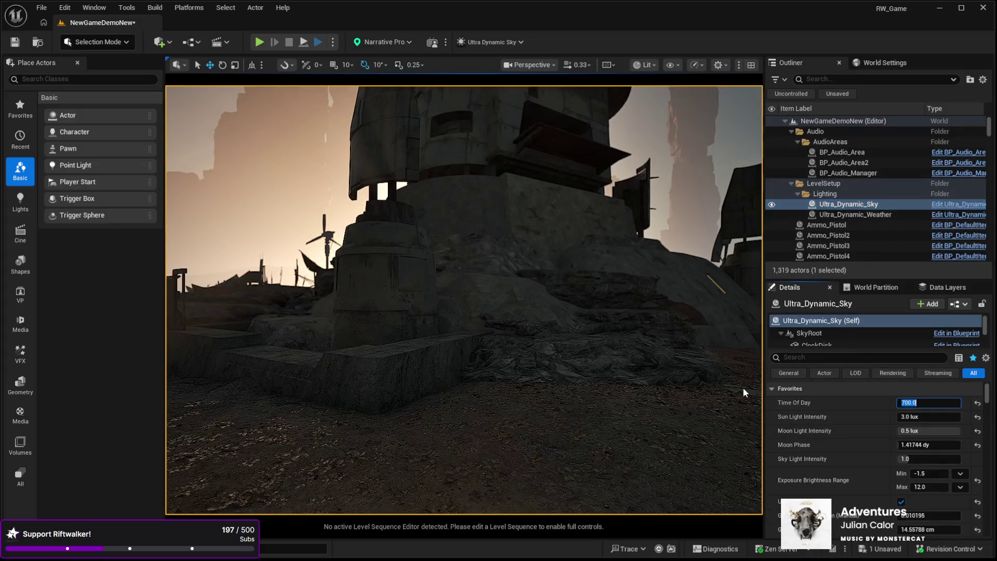
{"action": "type", "text": "1200"}
{"action": "key", "text": "Return"}
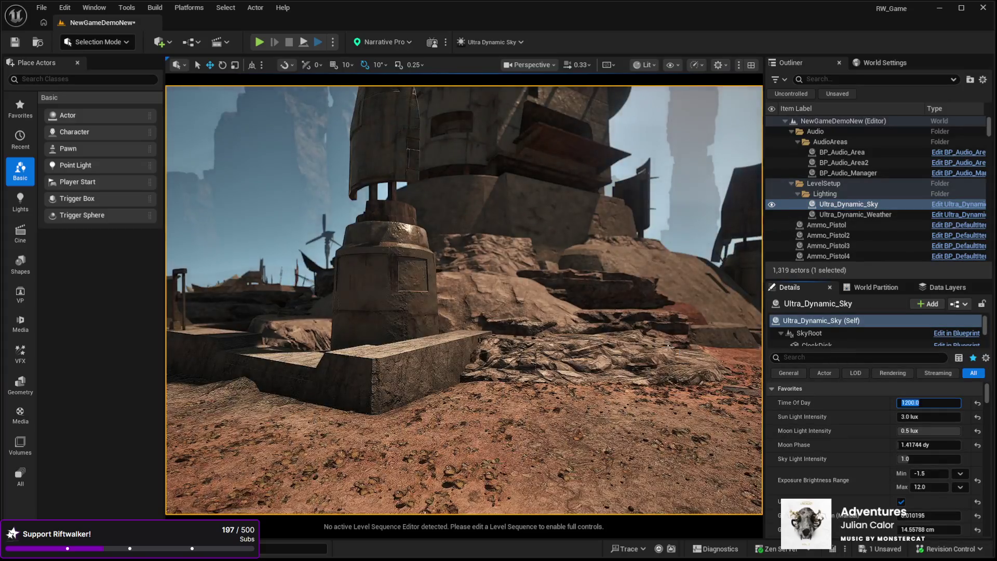
Step: Fly around the daylit stone block and rocks, then return to Landscape Mode
{"action": "key", "text": "w"}
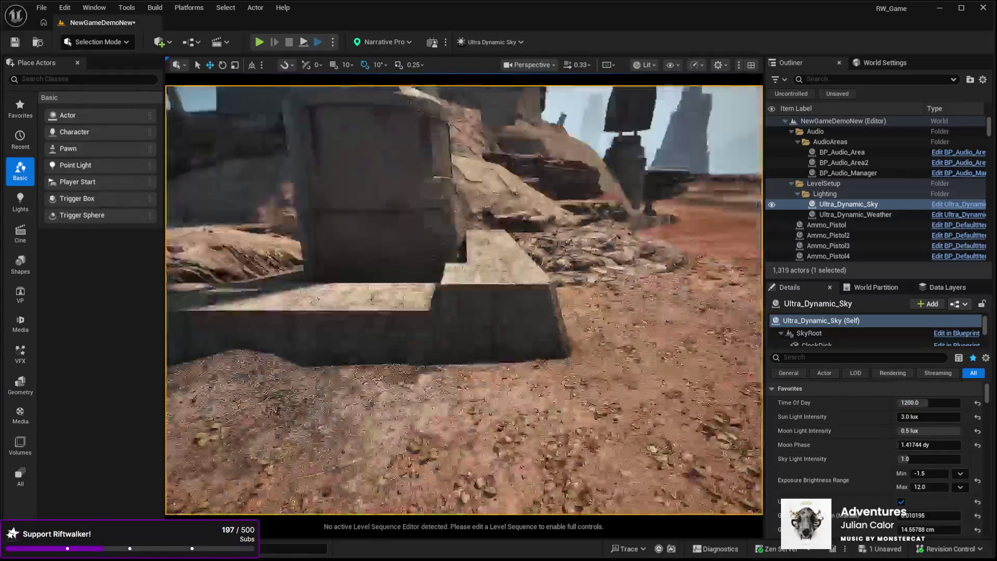
{"action": "key", "text": "s"}
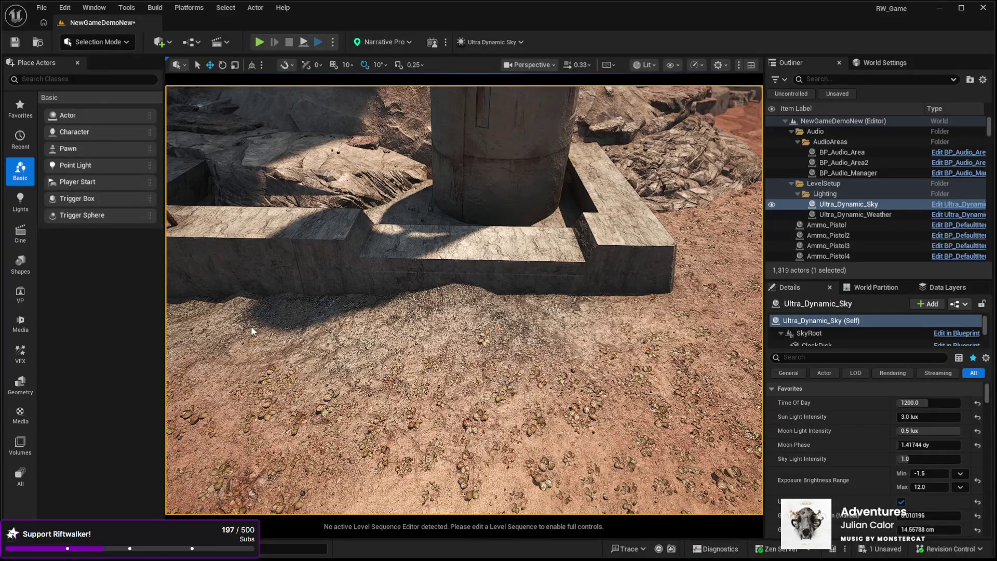
{"action": "key", "text": "shift+2"}
{"action": "key", "text": "w"}
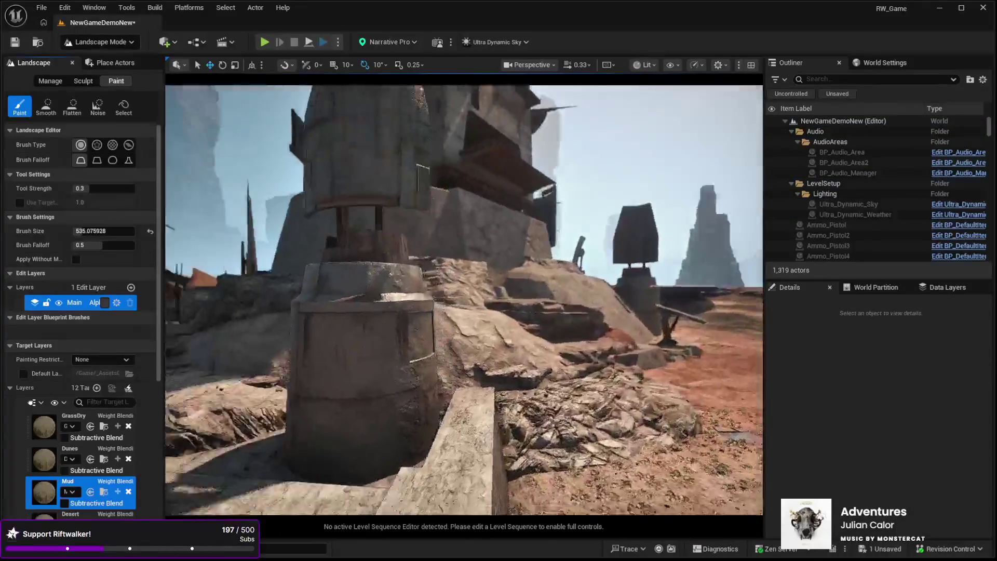
{"action": "key", "text": "s"}
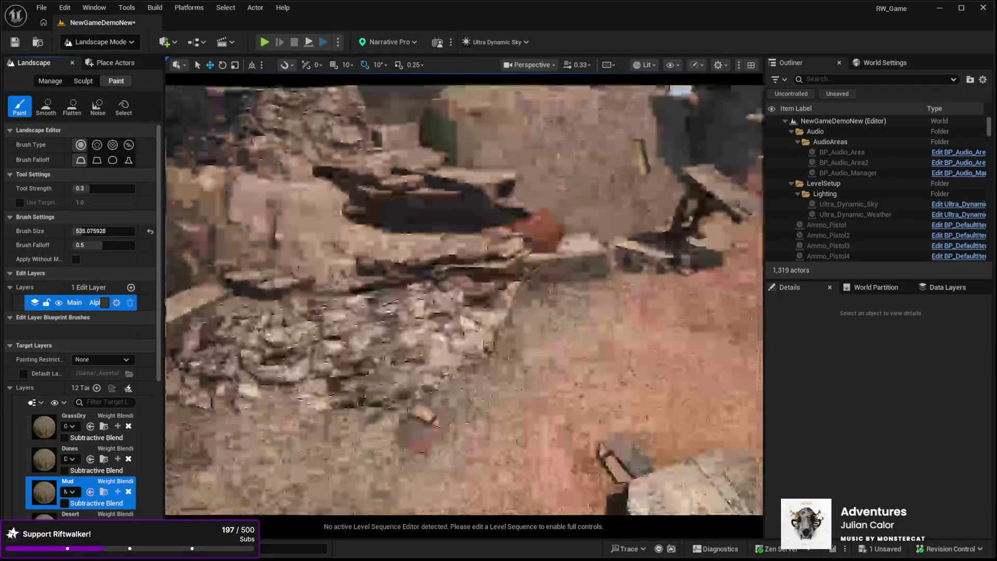
{"action": "key", "text": "s"}
{"action": "key", "text": "w"}
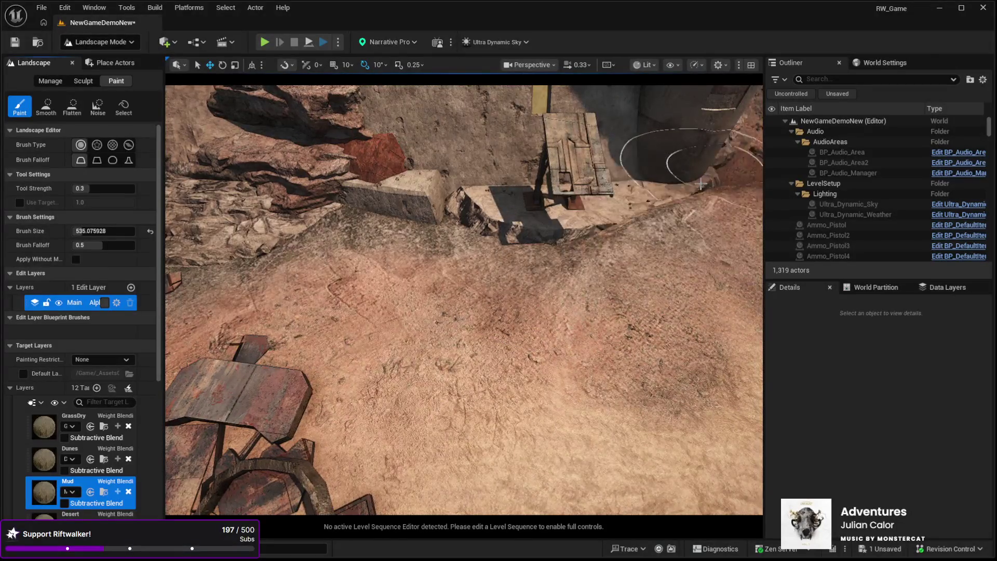
{"action": "key", "text": "s"}
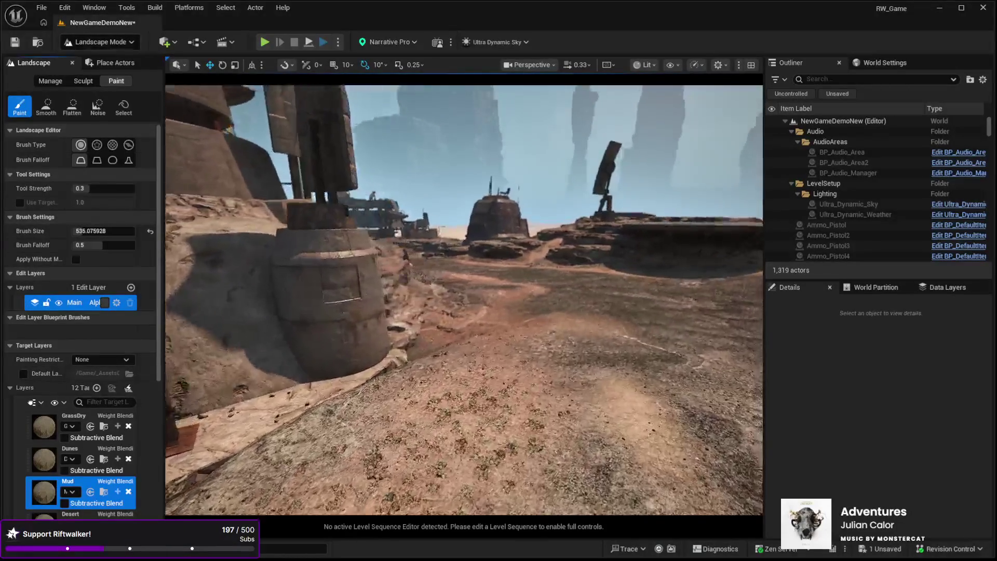
{"action": "key", "text": "w"}
{"action": "key", "text": "s"}
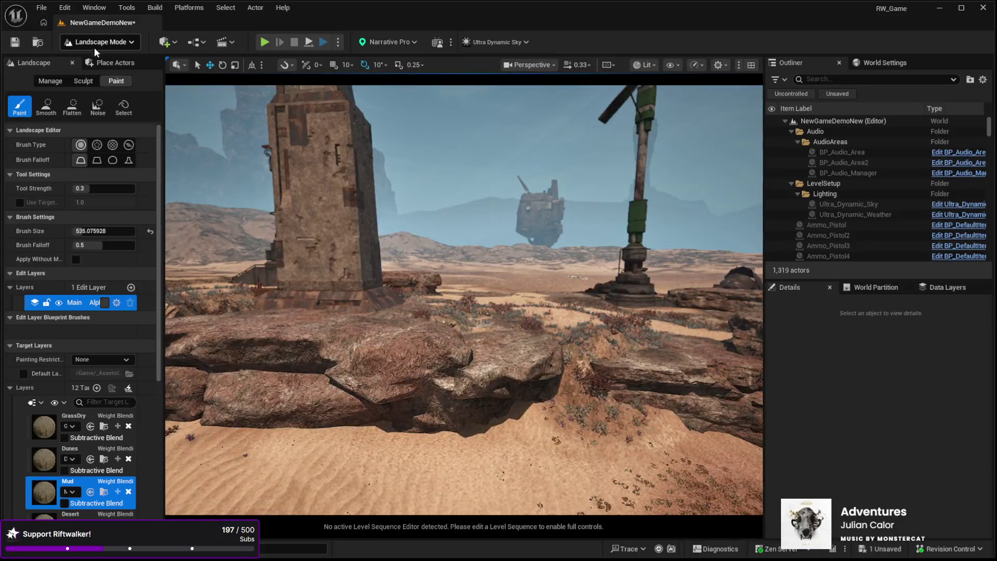
{"action": "left_click", "coordinate": [103, 60]}
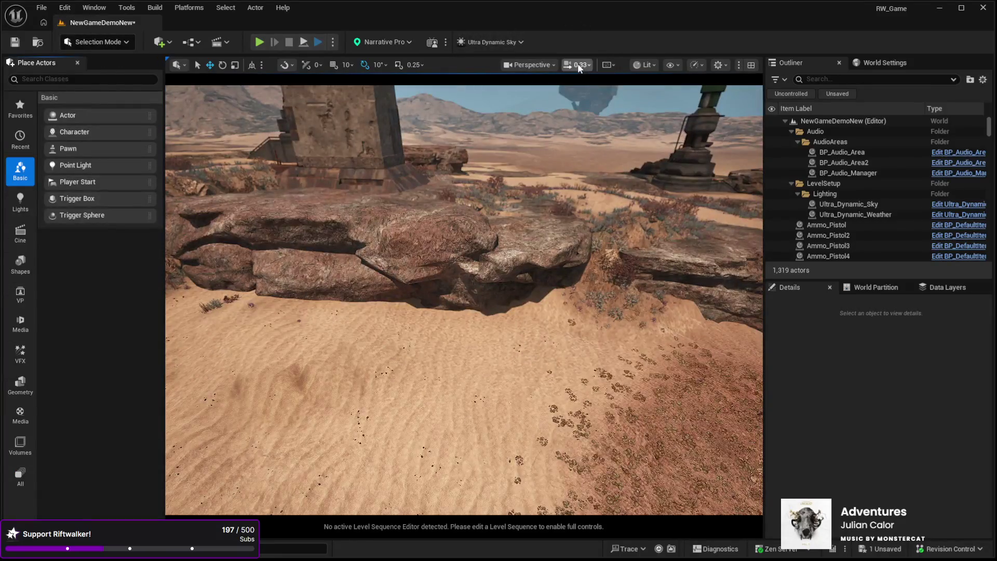
Step: Zoom out to survey the whole landscape, select it, and start Play In Editor with Alt+P
{"action": "scroll", "coordinate": [530, 87], "scroll_direction": "up", "scroll_amount": 5}
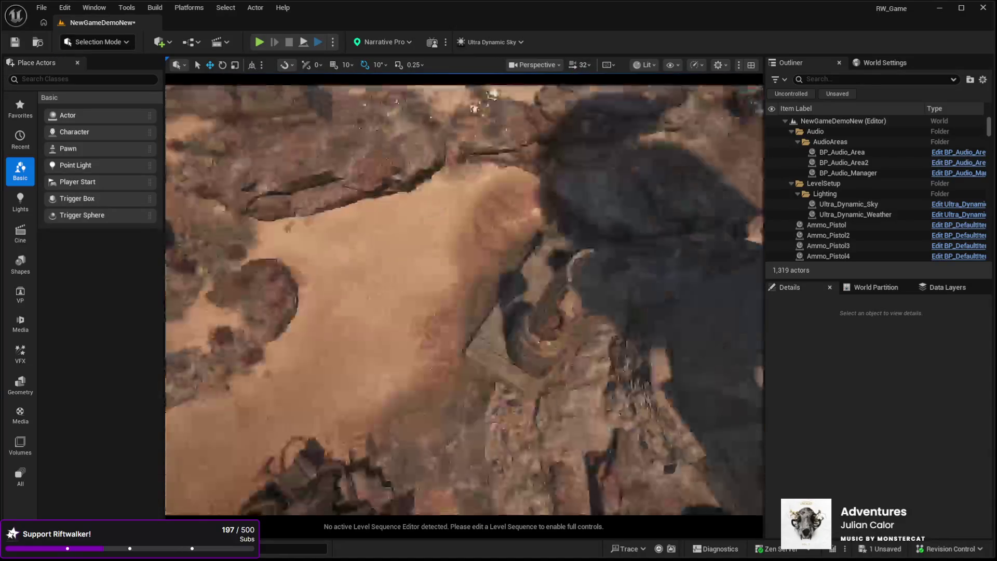
{"action": "scroll", "coordinate": [463, 300], "scroll_direction": "down", "scroll_amount": 10}
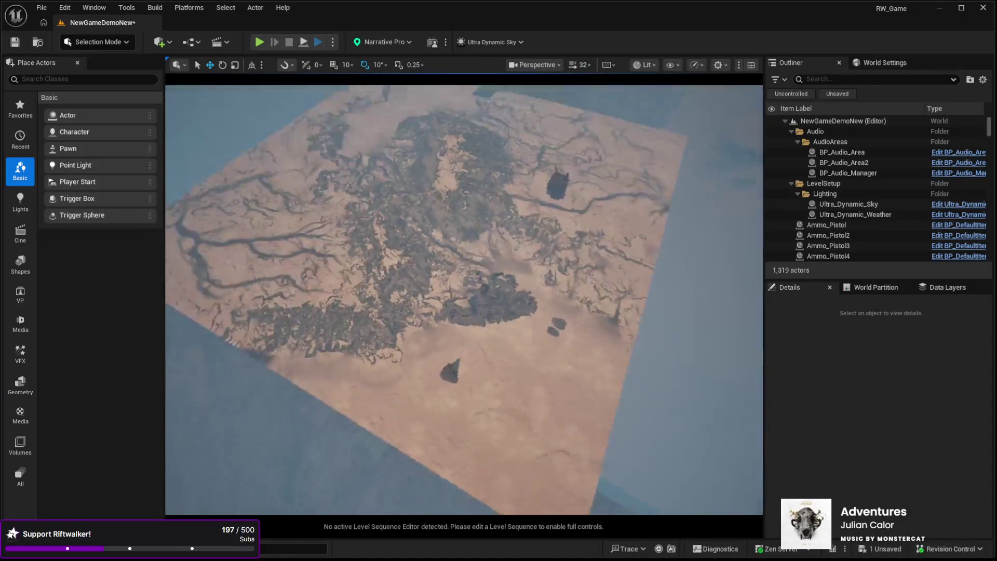
{"action": "scroll", "coordinate": [464, 300], "scroll_direction": "up", "scroll_amount": 3}
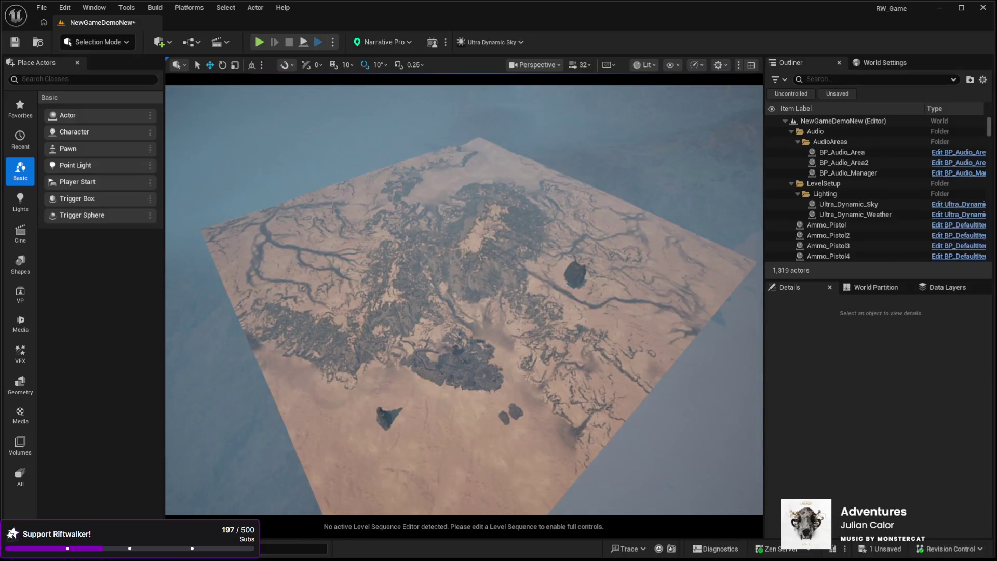
{"action": "scroll", "coordinate": [463, 300], "scroll_direction": "up", "scroll_amount": 2}
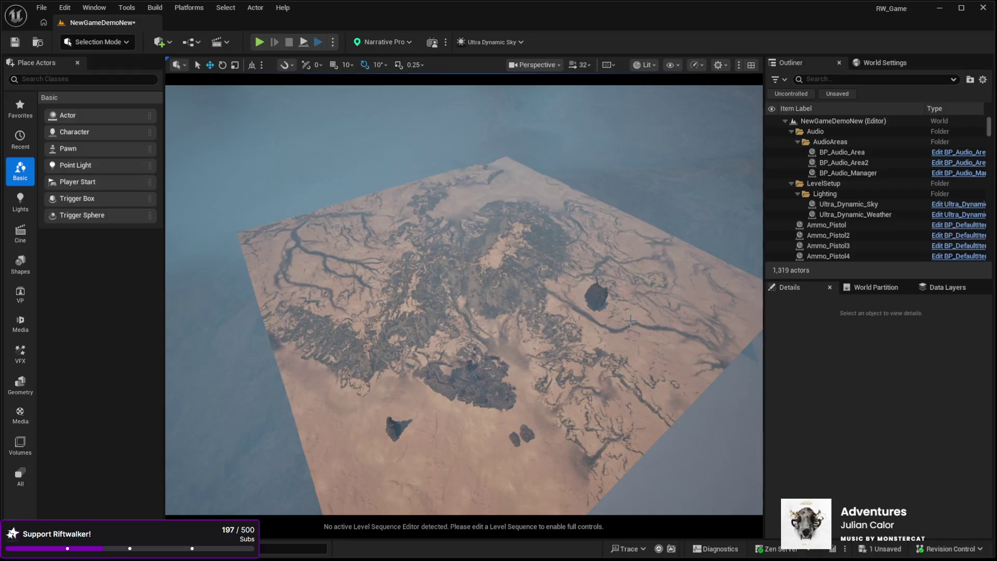
{"action": "scroll", "coordinate": [425, 373], "scroll_direction": "up", "scroll_amount": 5}
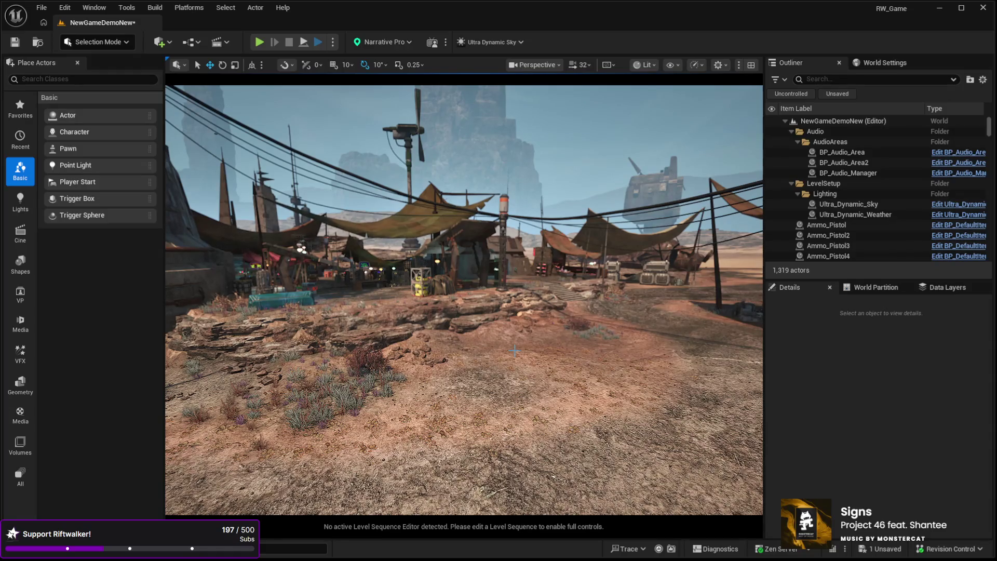
{"action": "scroll", "coordinate": [457, 345], "scroll_direction": "up", "scroll_amount": 3}
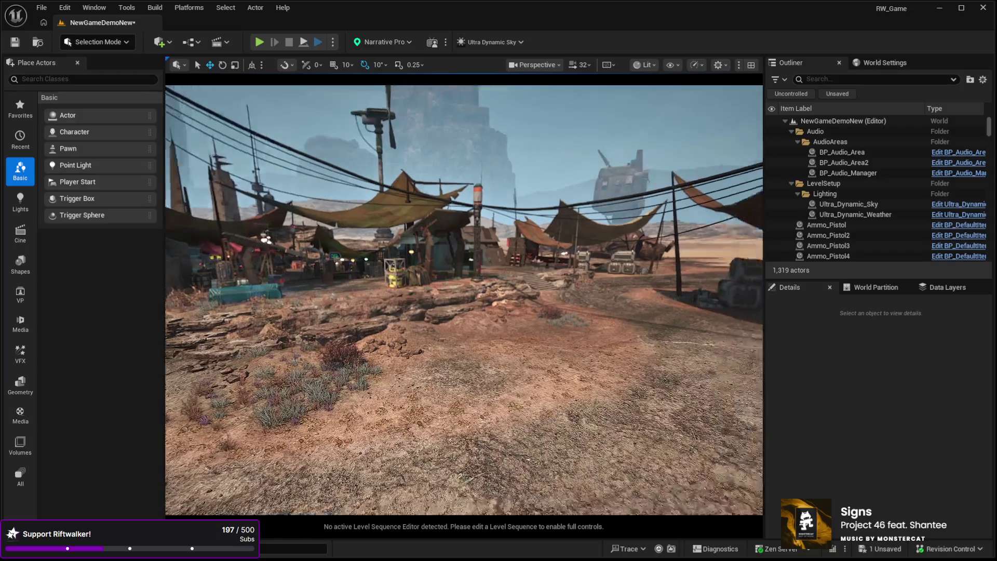
{"action": "left_click", "coordinate": [514, 424]}
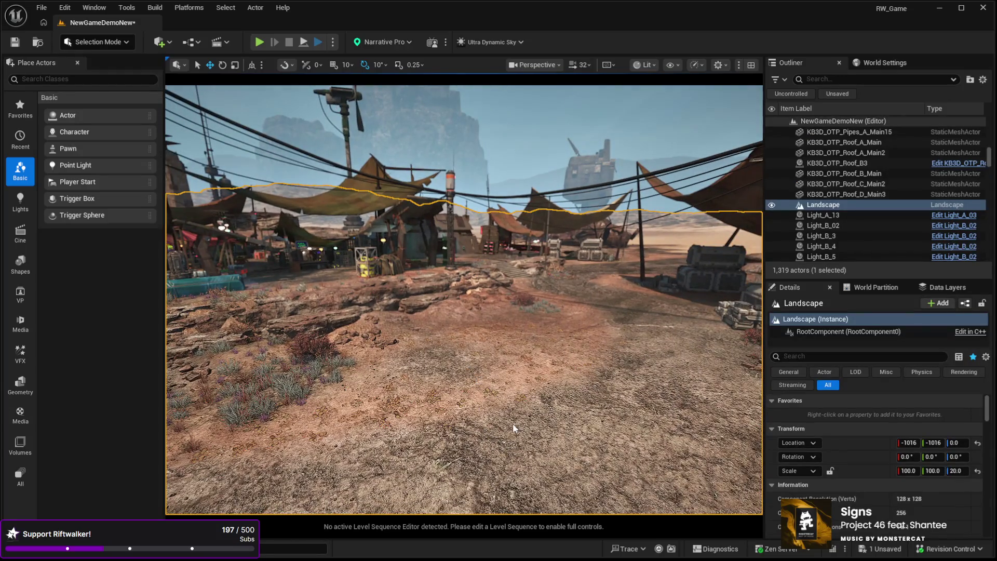
{"action": "key", "text": "alt+p"}
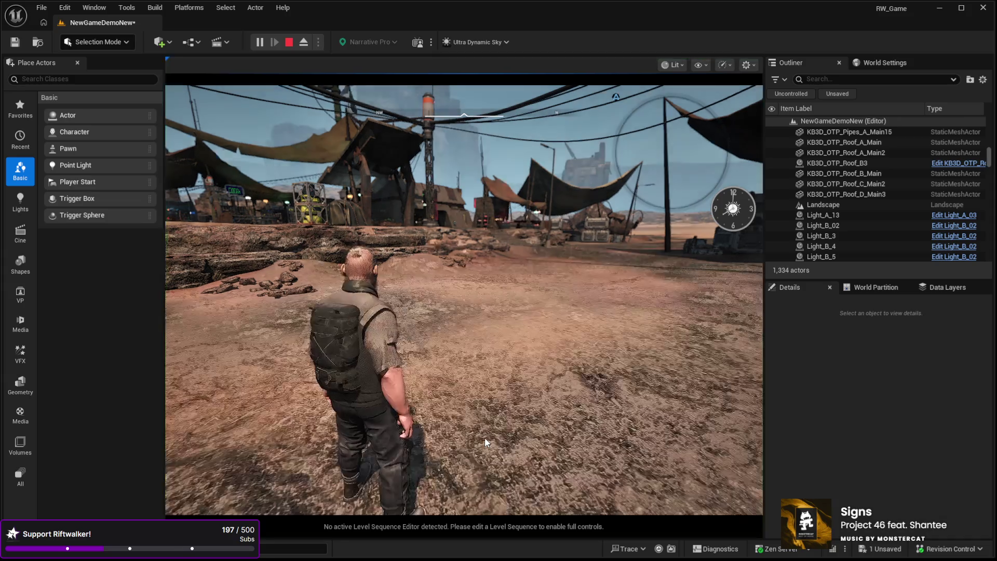
Step: Walk the character down the street past the tents, up the stairs, and into the building
{"action": "left_click", "coordinate": [484, 438]}
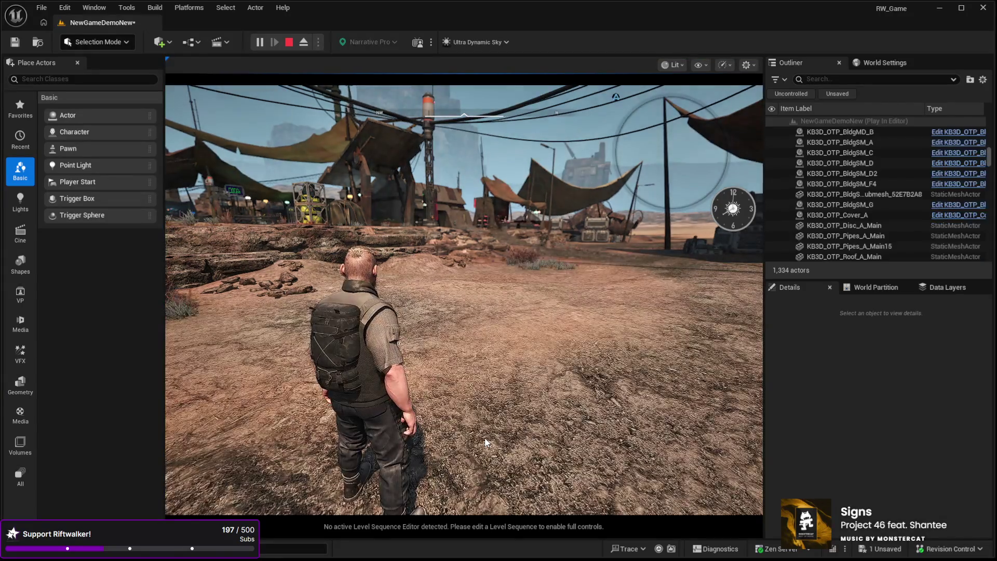
{"action": "key", "text": "w"}
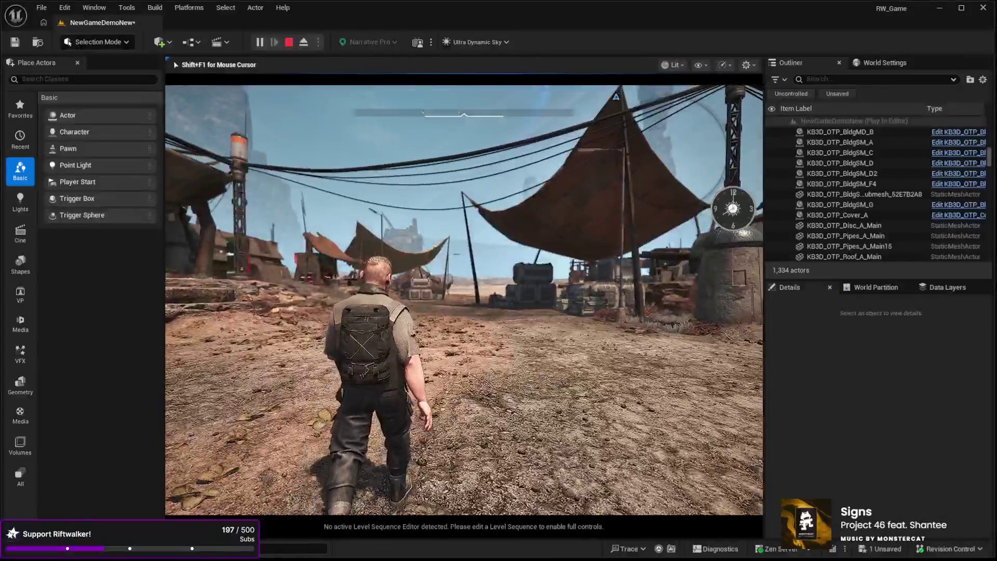
{"action": "key", "text": "w"}
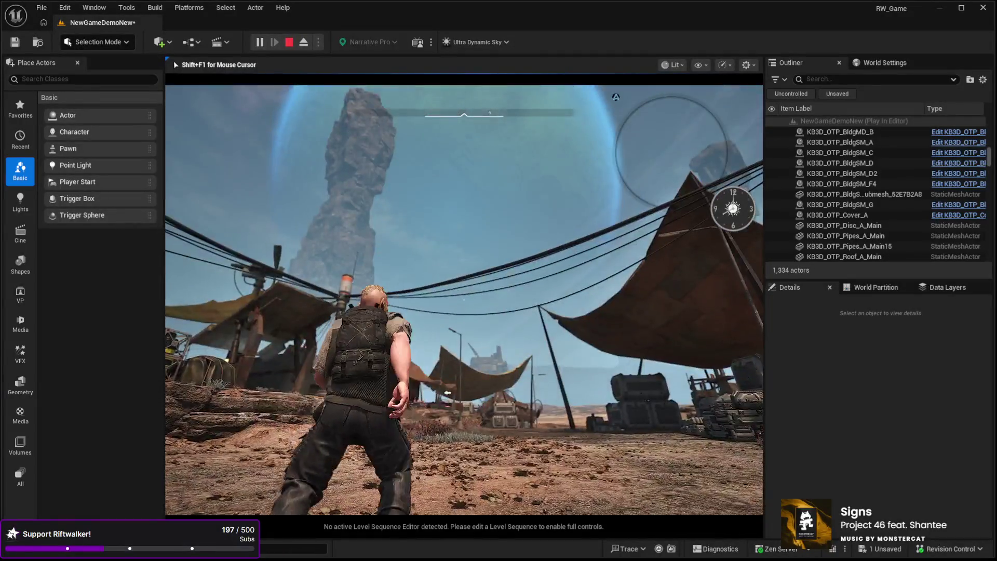
{"action": "key", "text": "w"}
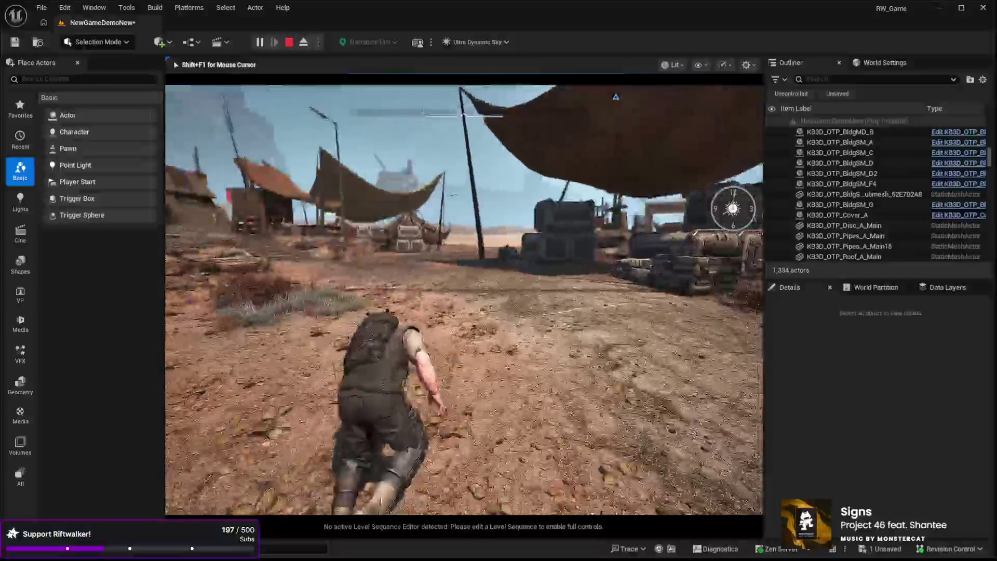
{"action": "key", "text": "w"}
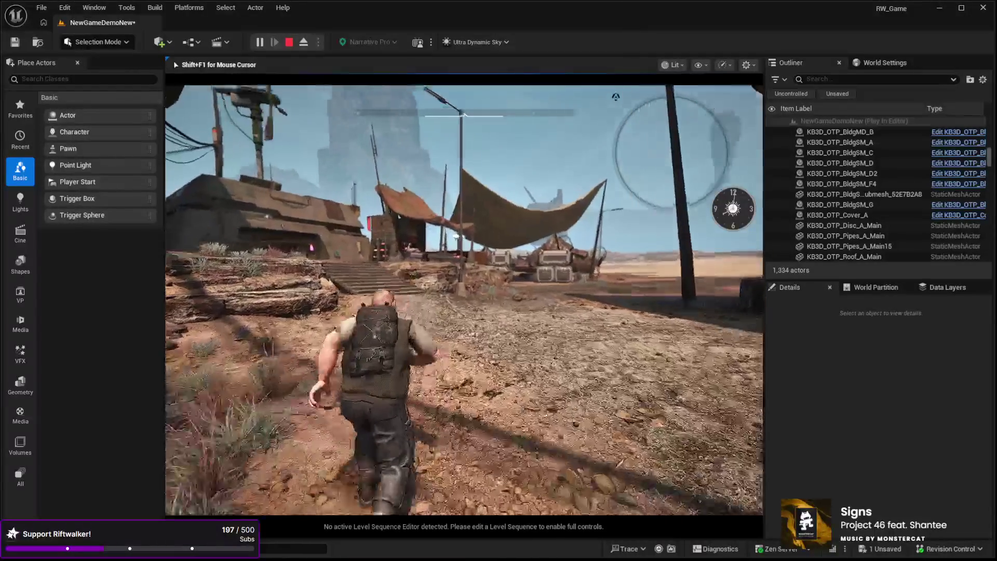
{"action": "key", "text": "w"}
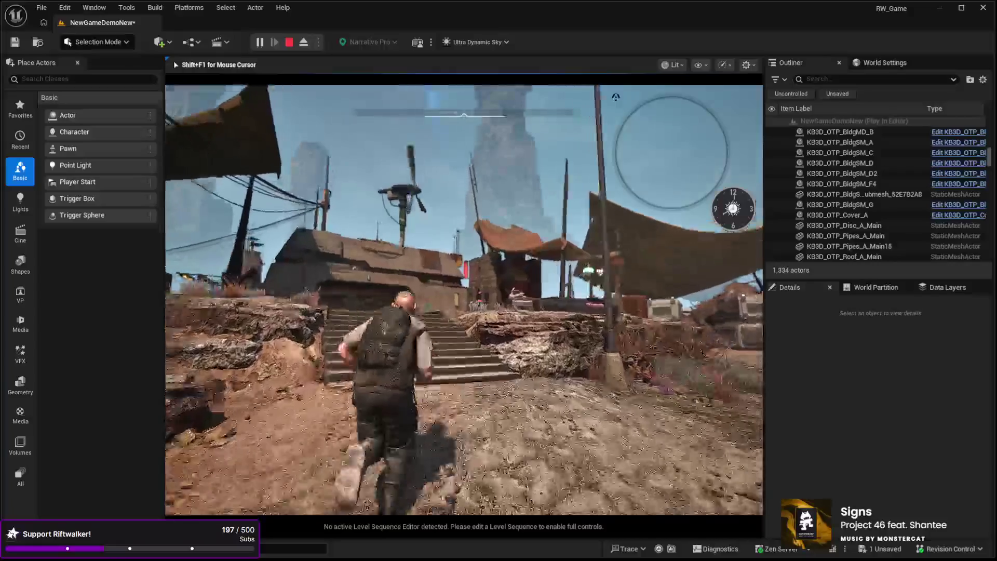
{"action": "key", "text": "w"}
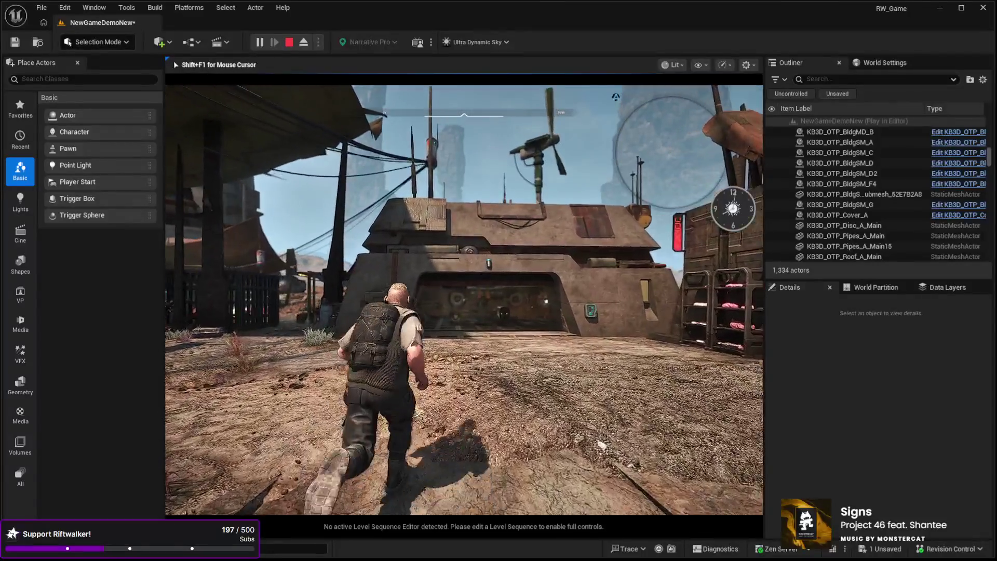
{"action": "key", "text": "w"}
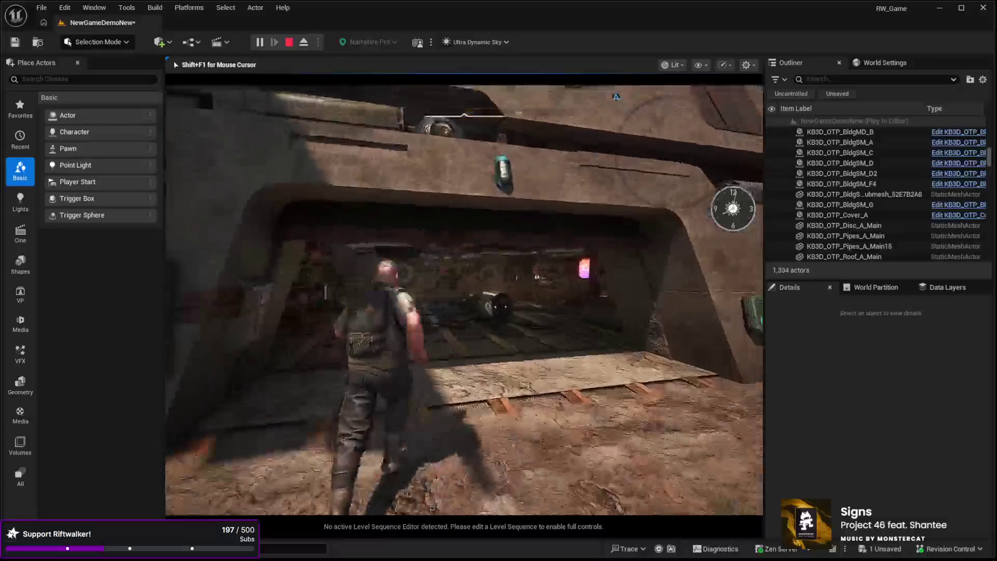
{"action": "key", "text": "w"}
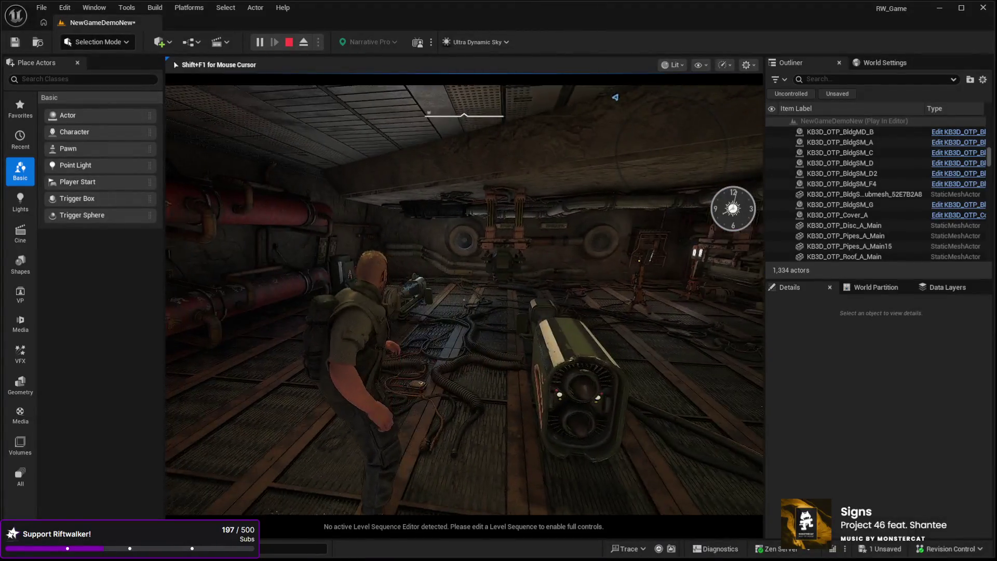
{"action": "key", "text": "w"}
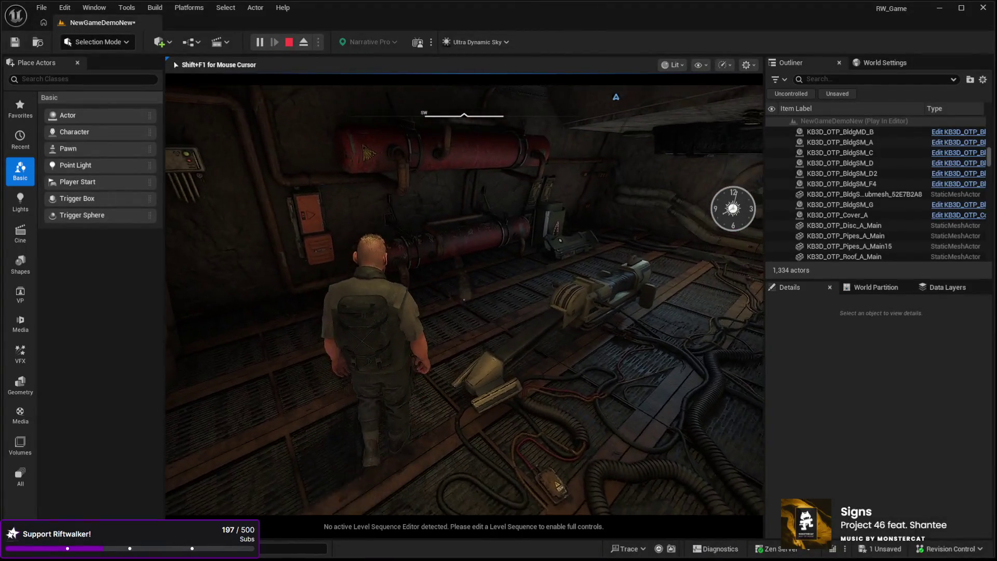
{"action": "key", "text": "w"}
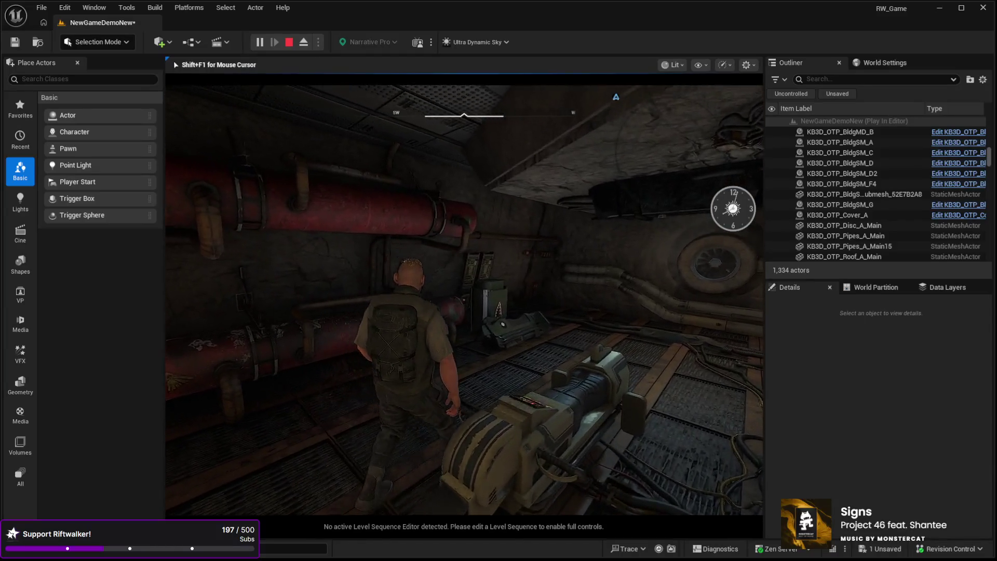
{"action": "key", "text": "w"}
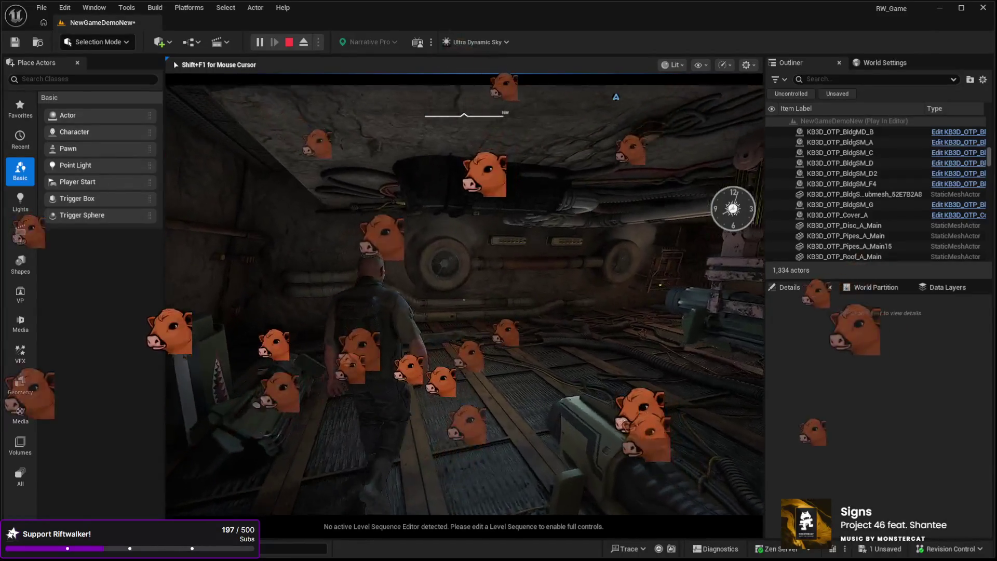
Step: Walk along the pipe corridor out into the open desert toward the hangar
{"action": "key", "text": "w"}
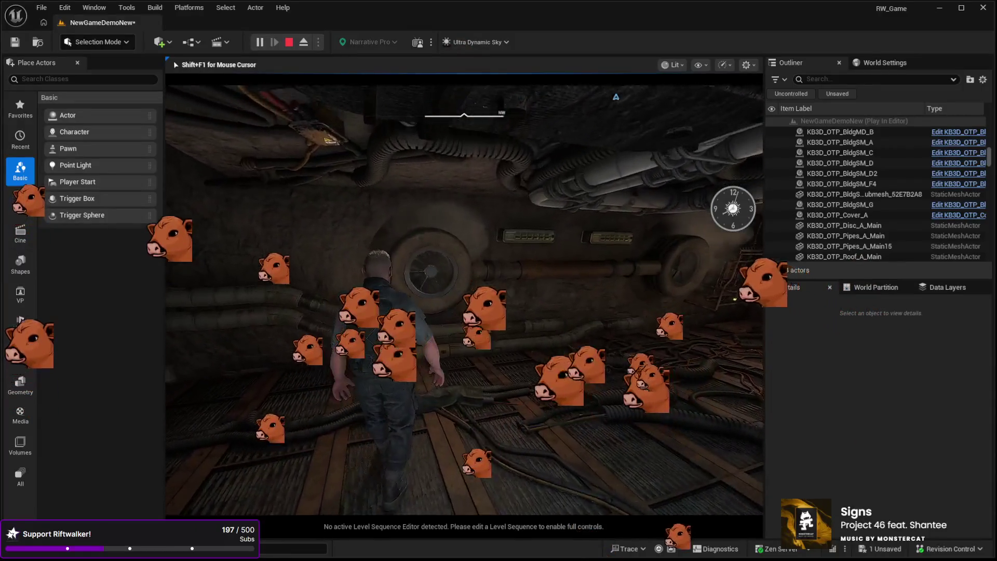
{"action": "key", "text": "w"}
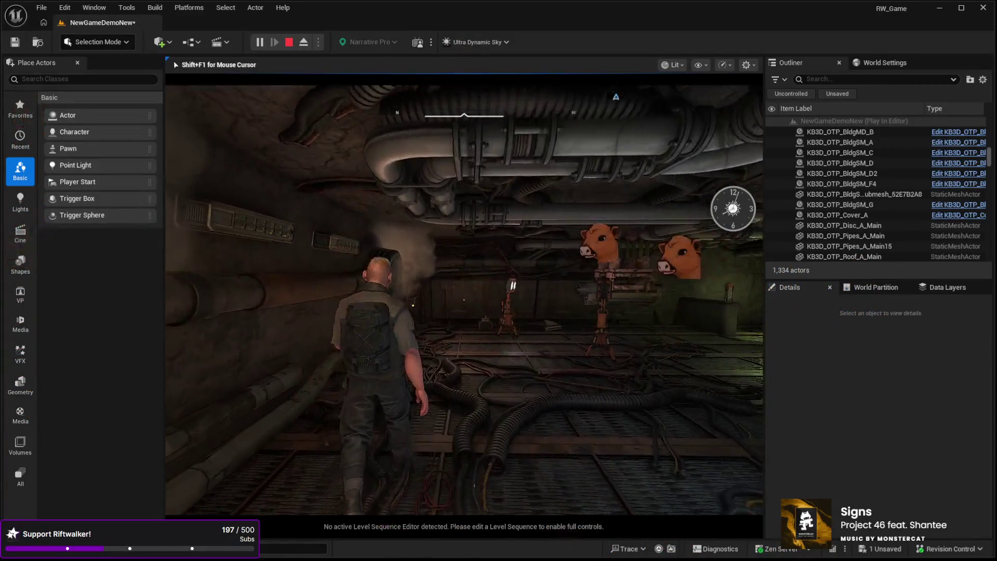
{"action": "key", "text": "w"}
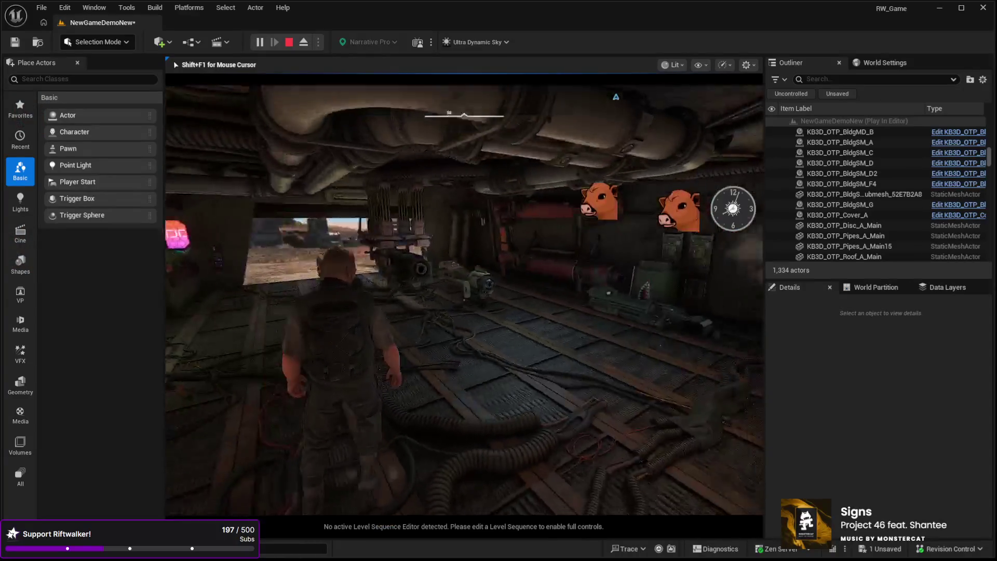
{"action": "key", "text": "w"}
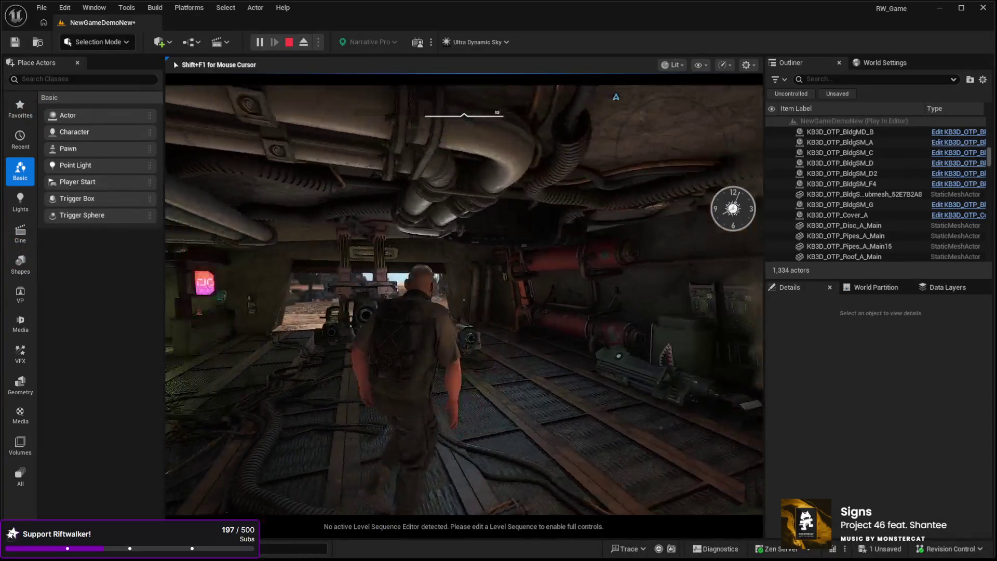
{"action": "key", "text": "w"}
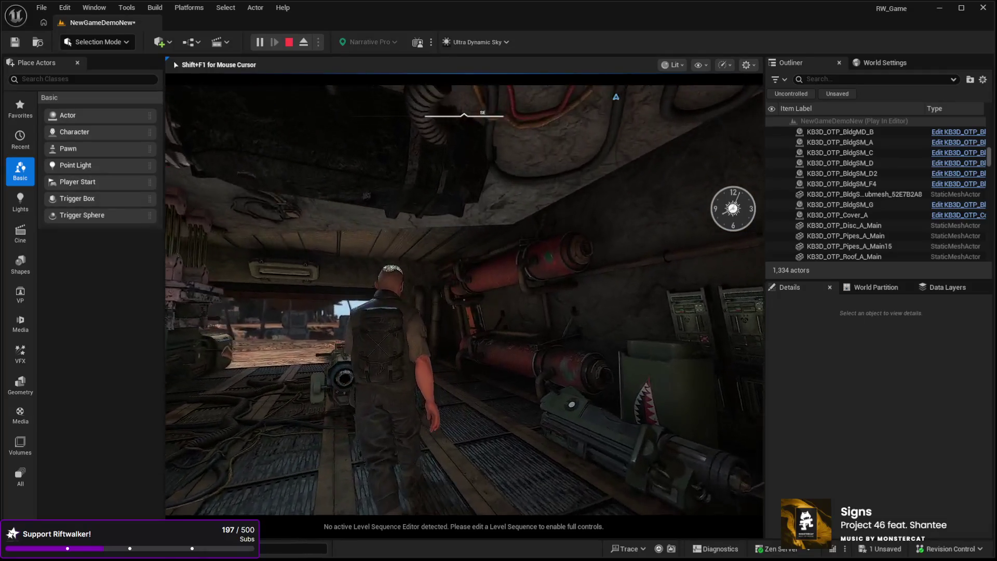
{"action": "key", "text": "w"}
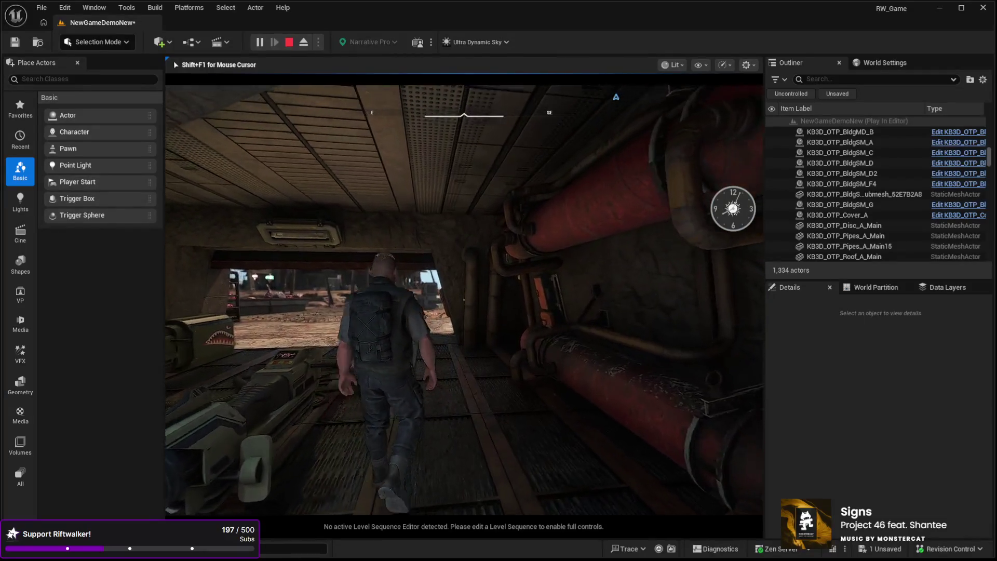
{"action": "key", "text": "w"}
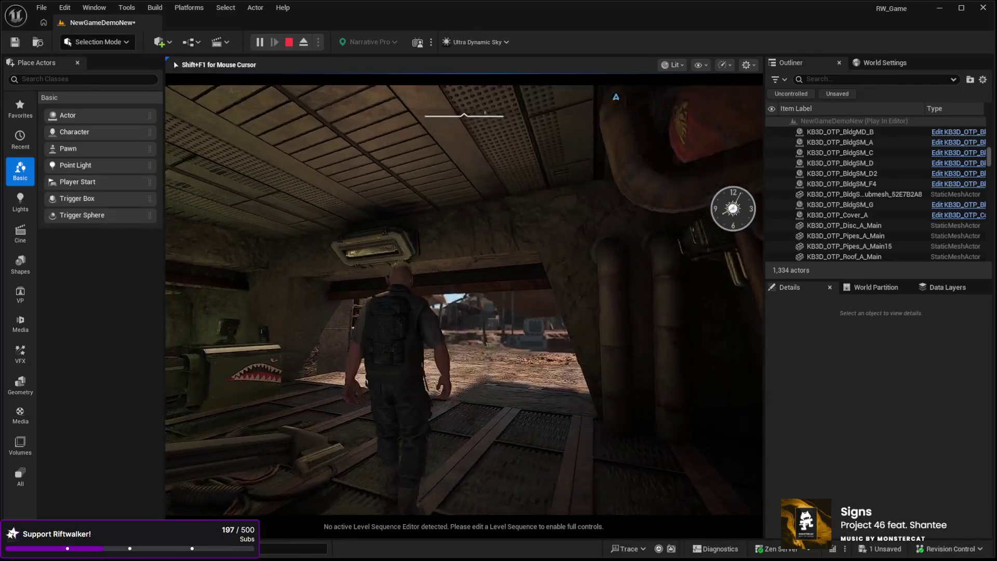
{"action": "key", "text": "w"}
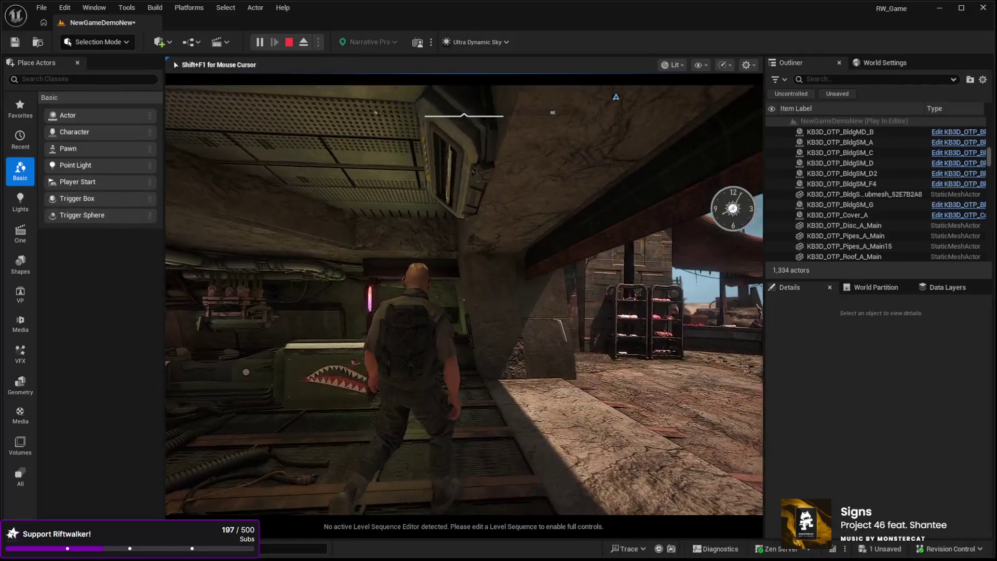
{"action": "key", "text": "w"}
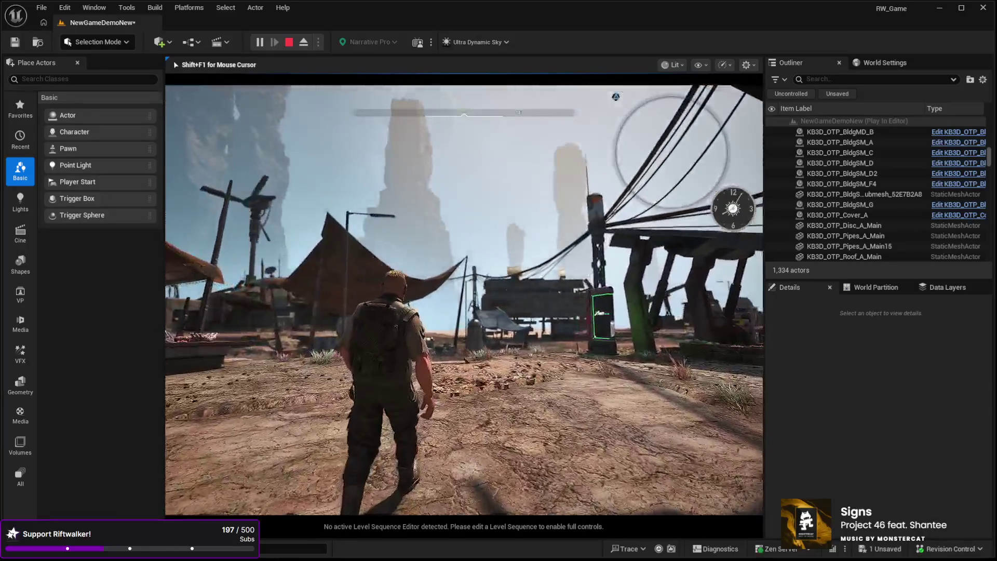
{"action": "key", "text": "w"}
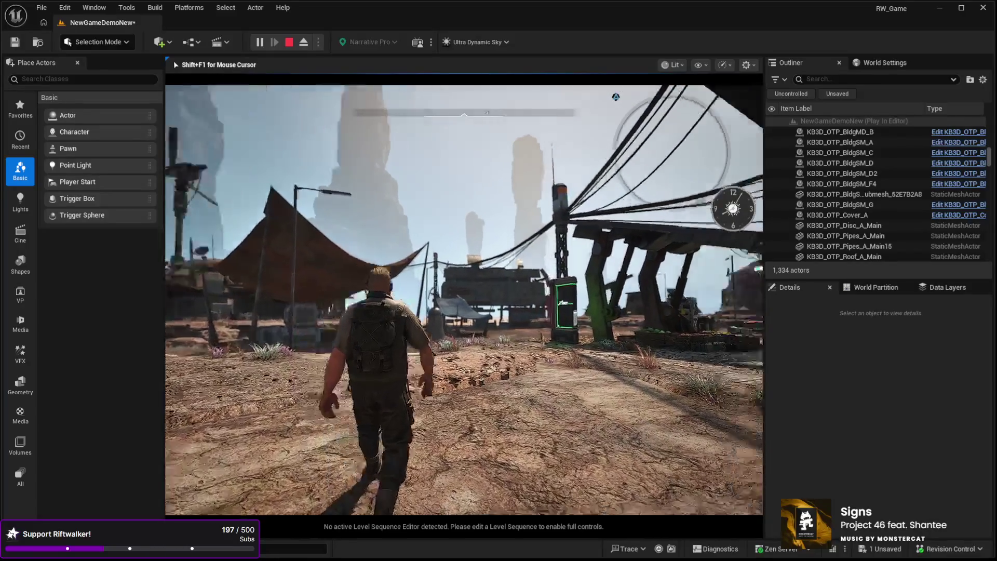
{"action": "key", "text": "w"}
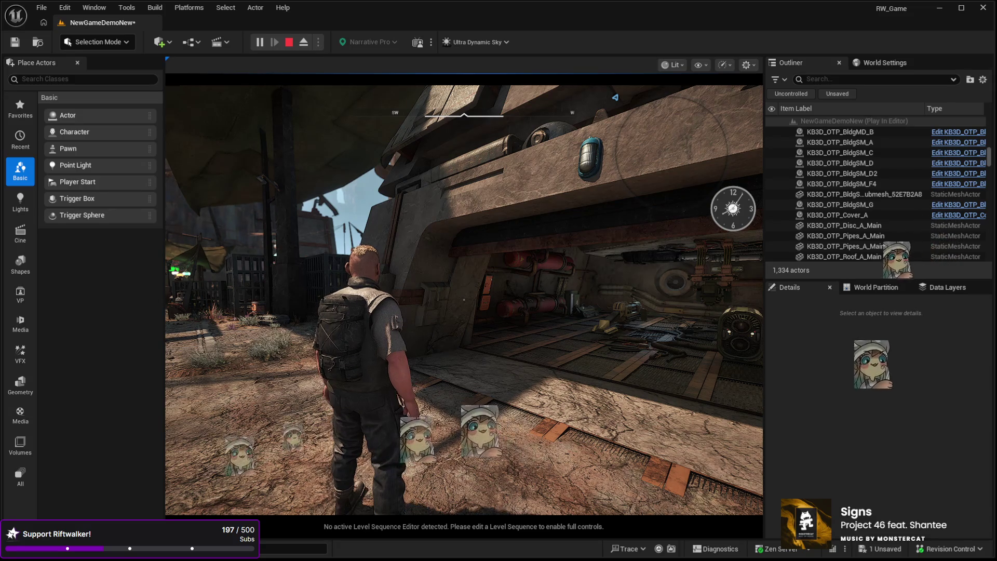
Step: Walk through the hangar out to the desert camp, then stop the play test with Esc
{"action": "left_click", "coordinate": [464, 300]}
{"action": "key", "text": "w"}
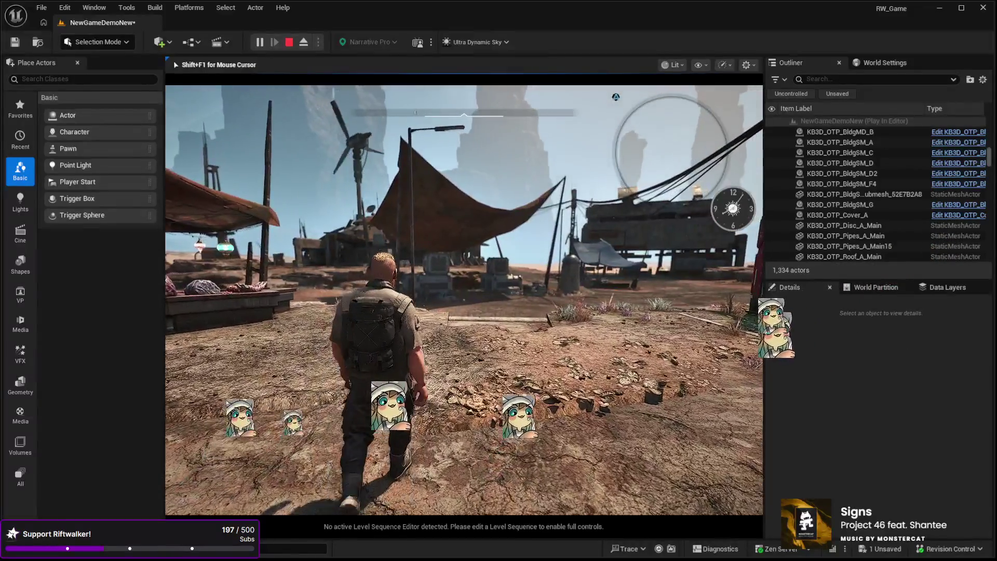
{"action": "key", "text": "w"}
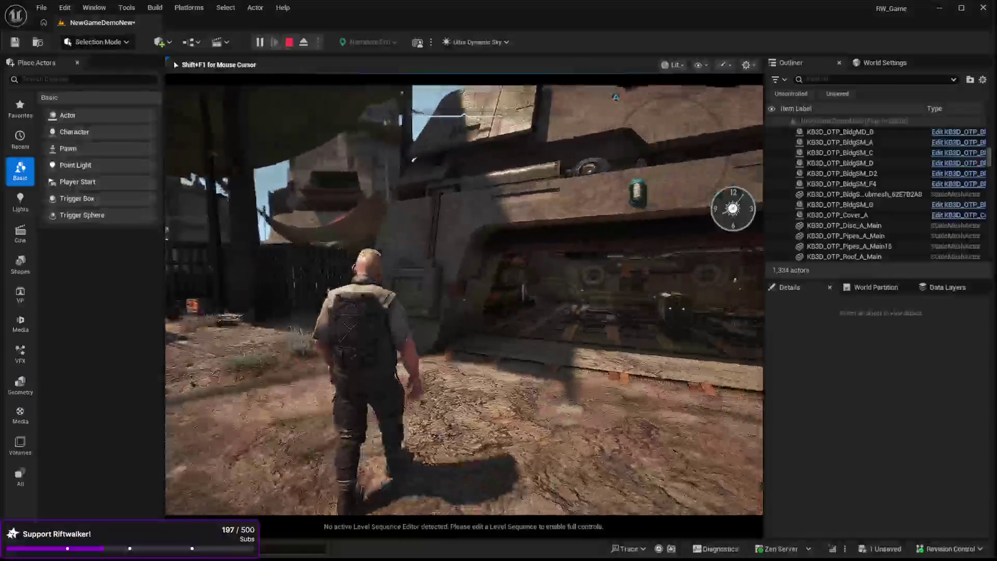
{"action": "key", "text": "w"}
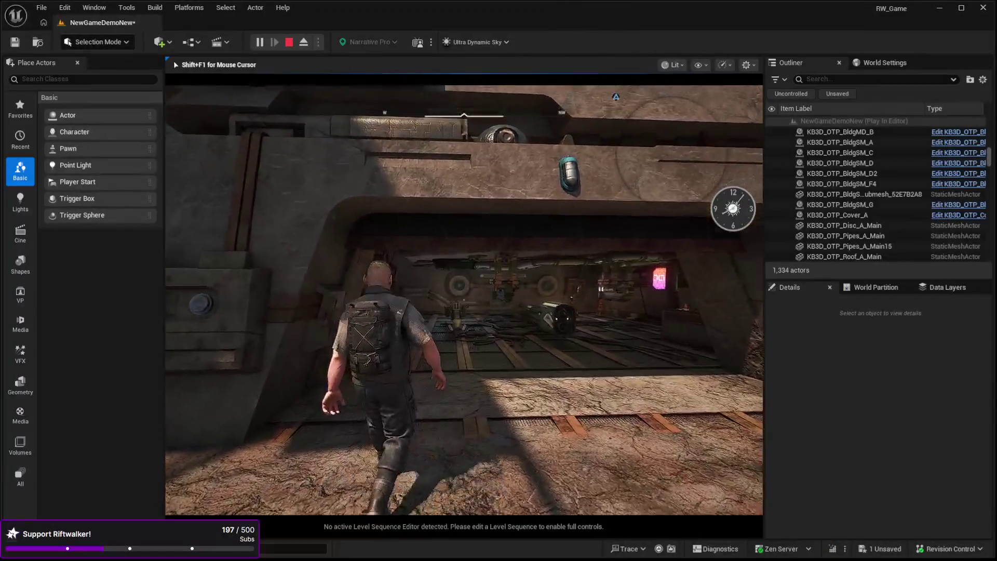
{"action": "key", "text": "w"}
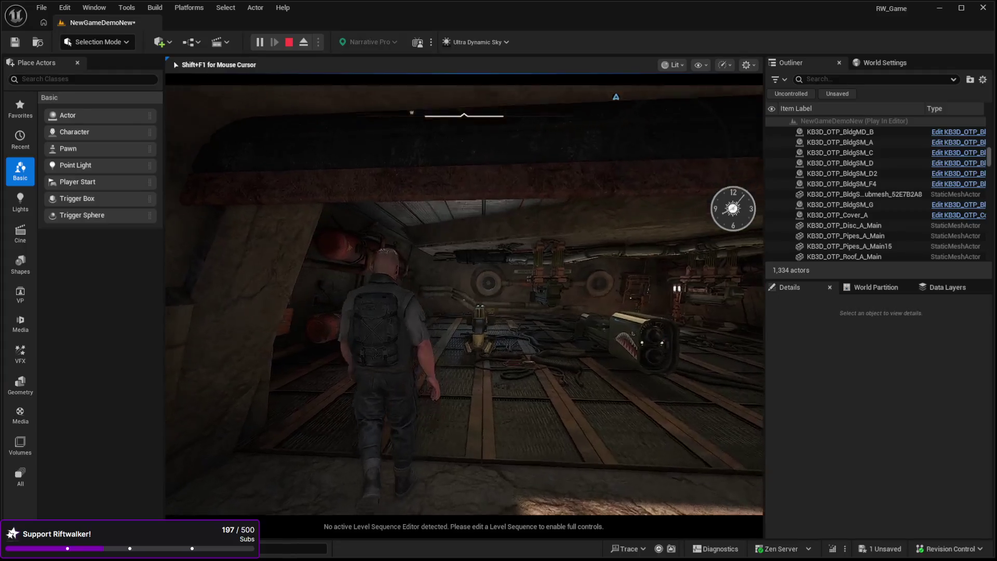
{"action": "key", "text": "w"}
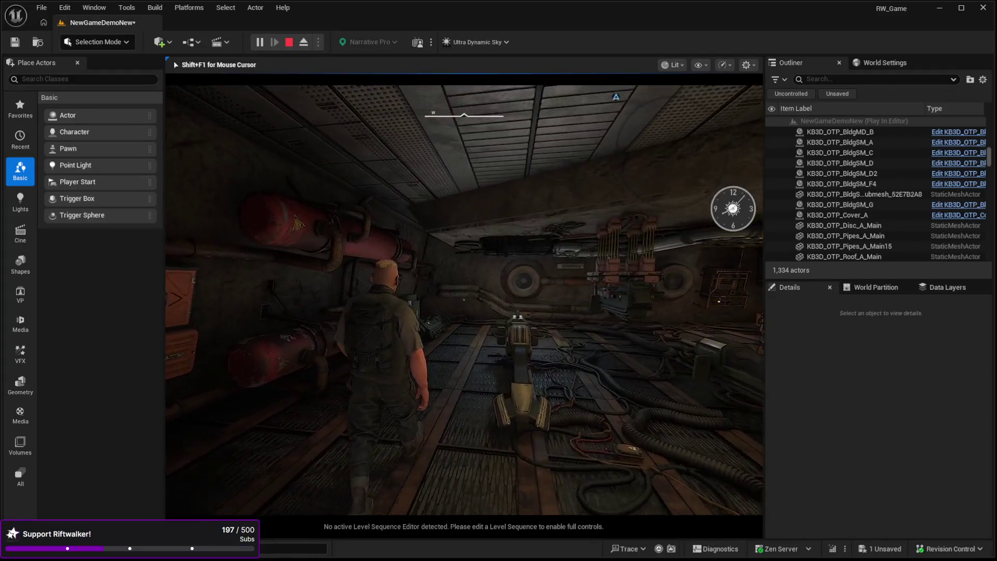
{"action": "key", "text": "w"}
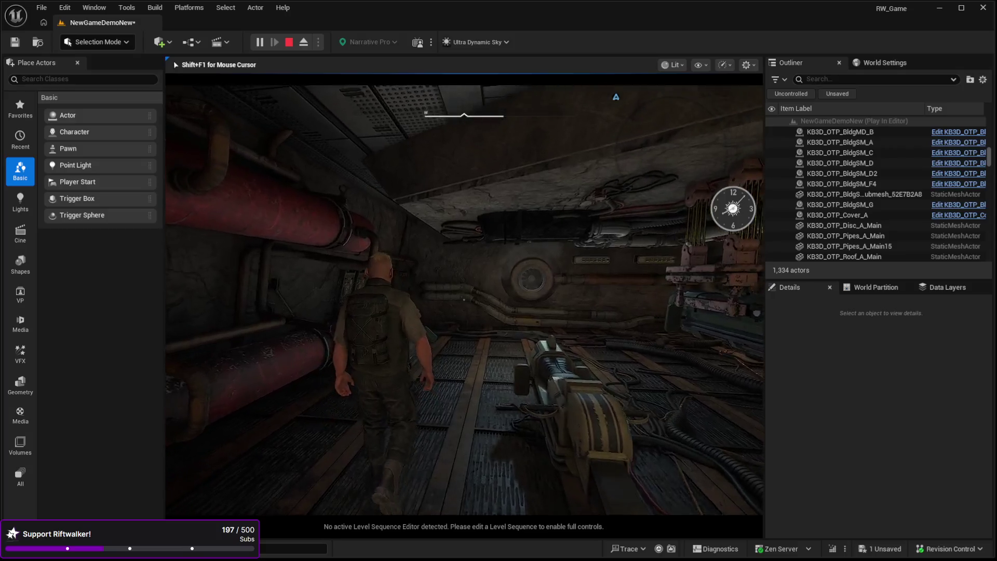
{"action": "key", "text": "w"}
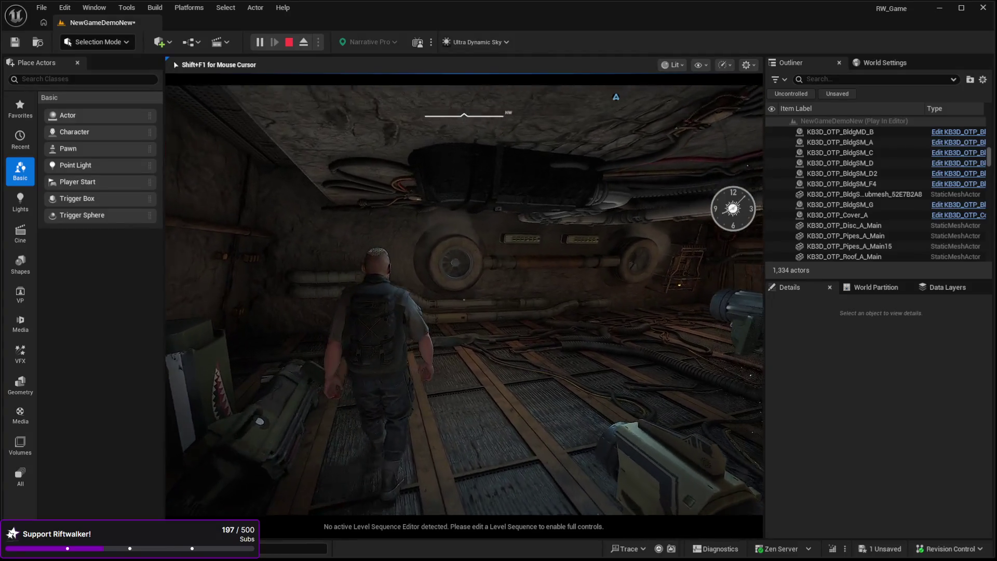
{"action": "key", "text": "w"}
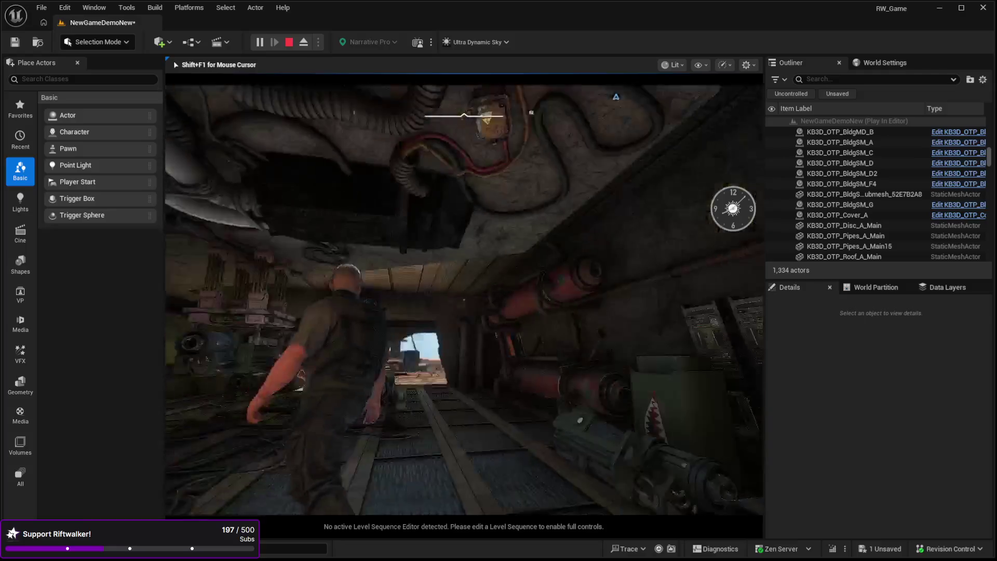
{"action": "key", "text": "w"}
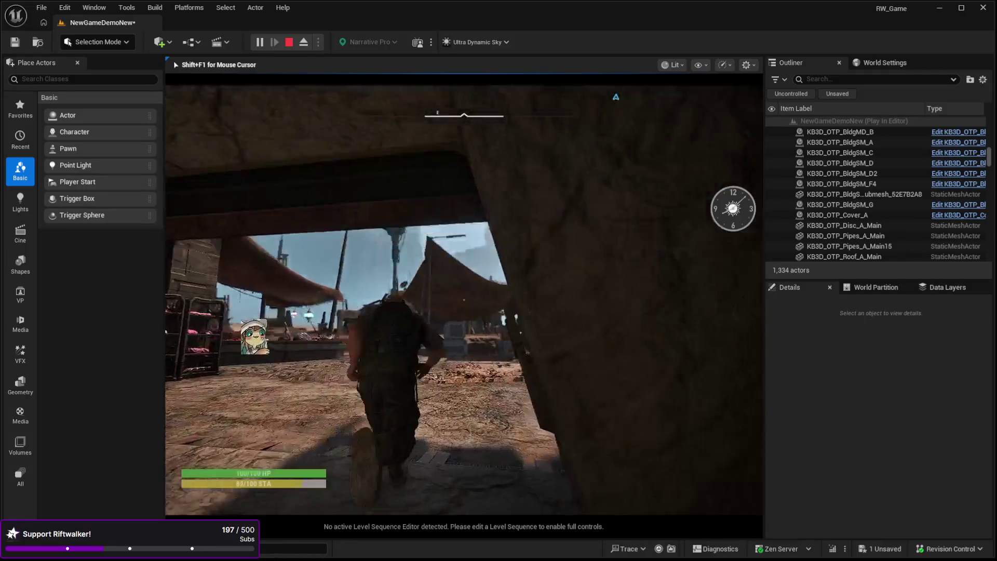
{"action": "key", "text": "w"}
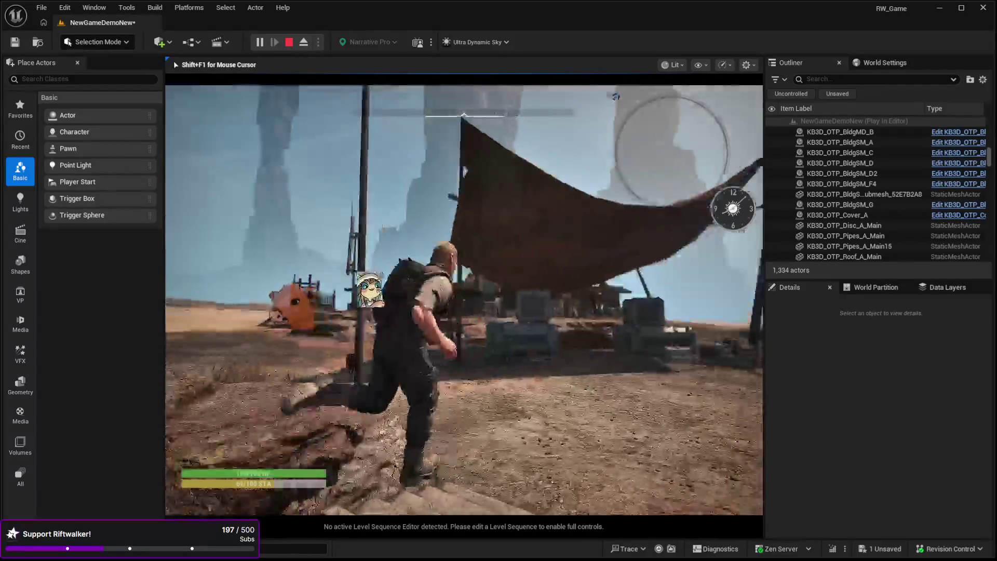
{"action": "key", "text": "Escape"}
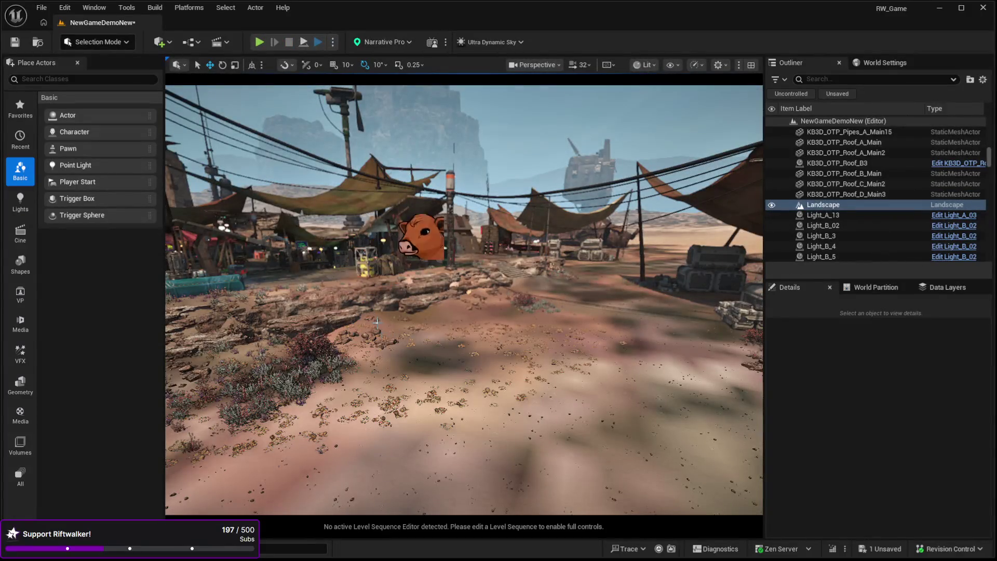
Step: Select the landscape, fly through the desert town, and start Play In Editor with the character
{"action": "left_click", "coordinate": [393, 306]}
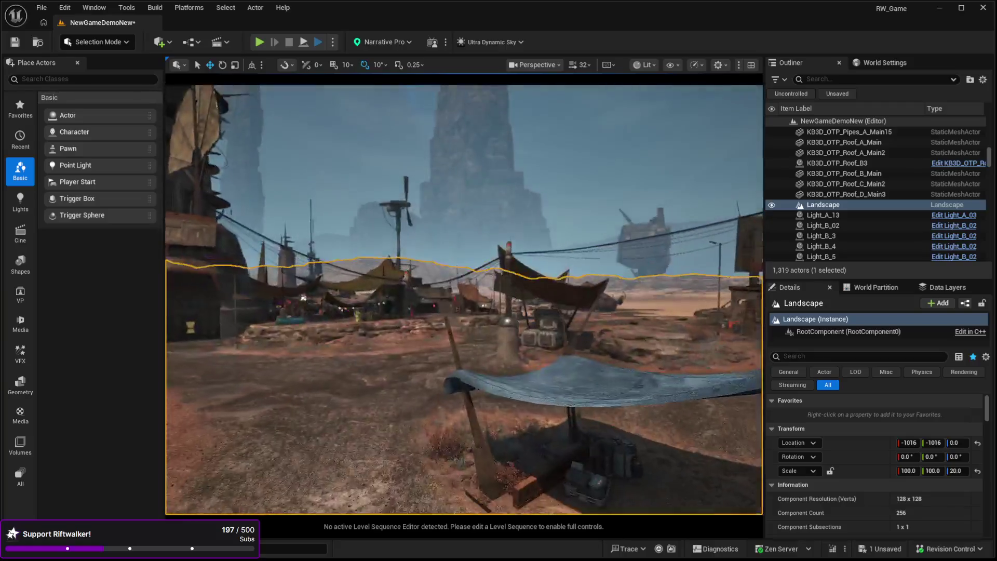
{"action": "left_click_drag", "start_coordinate": [303, 297], "coordinate": [416, 384]}
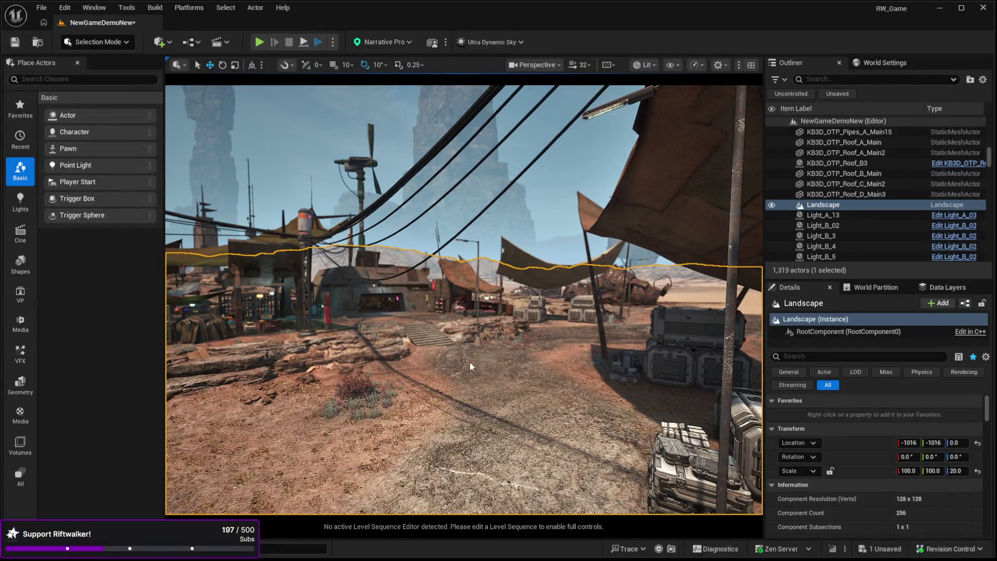
{"action": "key", "text": "alt+p"}
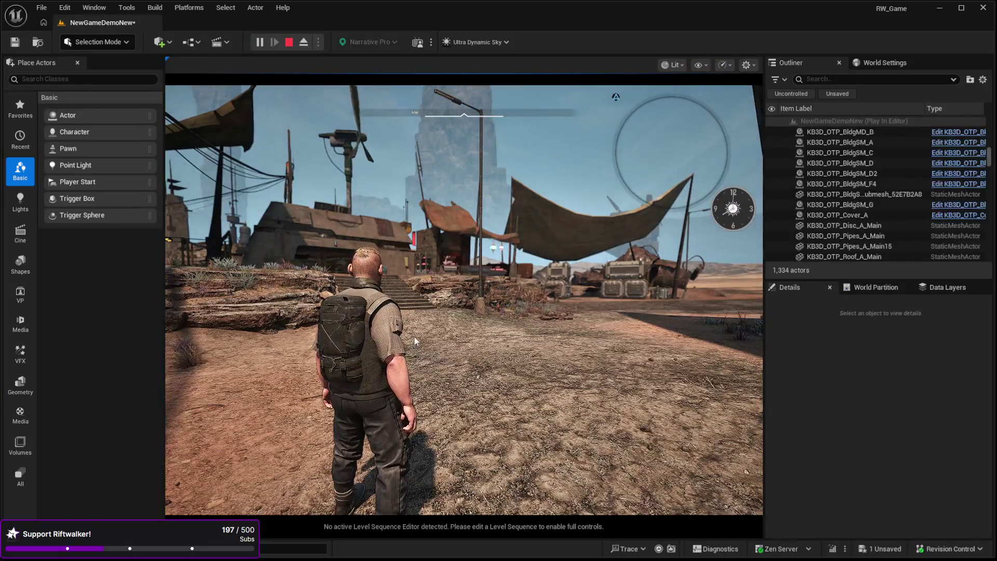
{"action": "left_click", "coordinate": [415, 341]}
{"action": "key", "text": "w"}
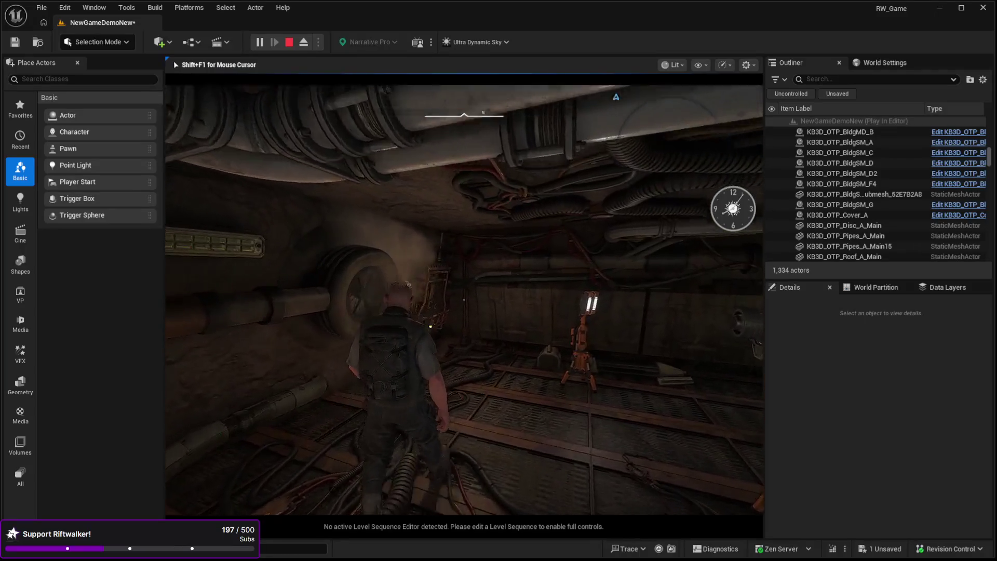
Step: Walk the character through the tunnel and pipe room, past the wall fan, into the machinery corridor
{"action": "key", "text": "w"}
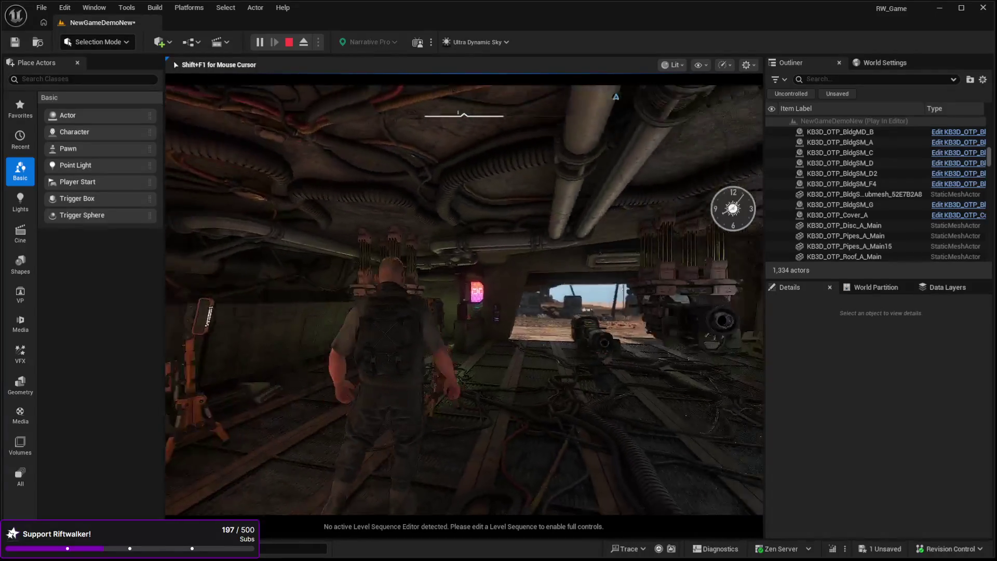
{"action": "key", "text": "w"}
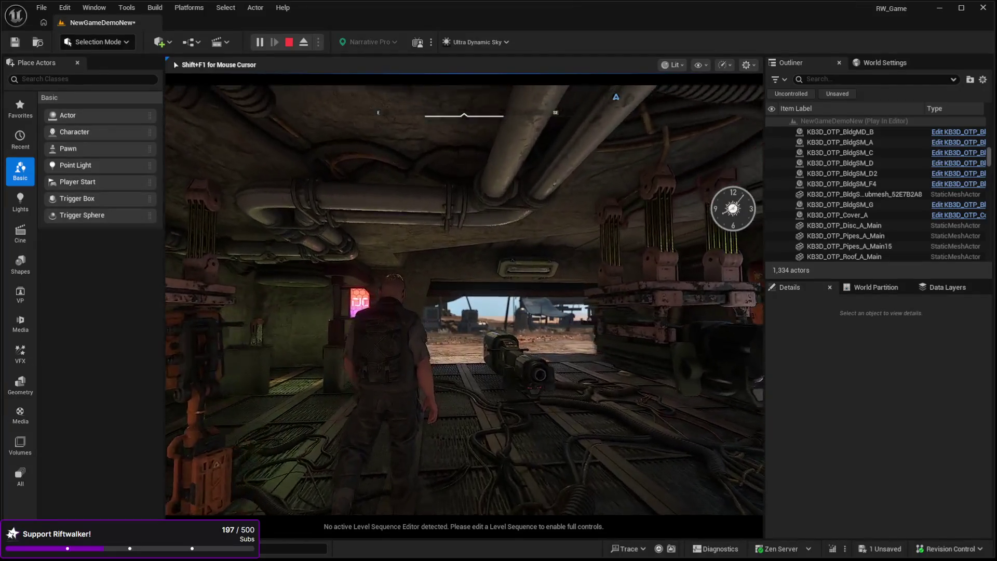
{"action": "key", "text": "w"}
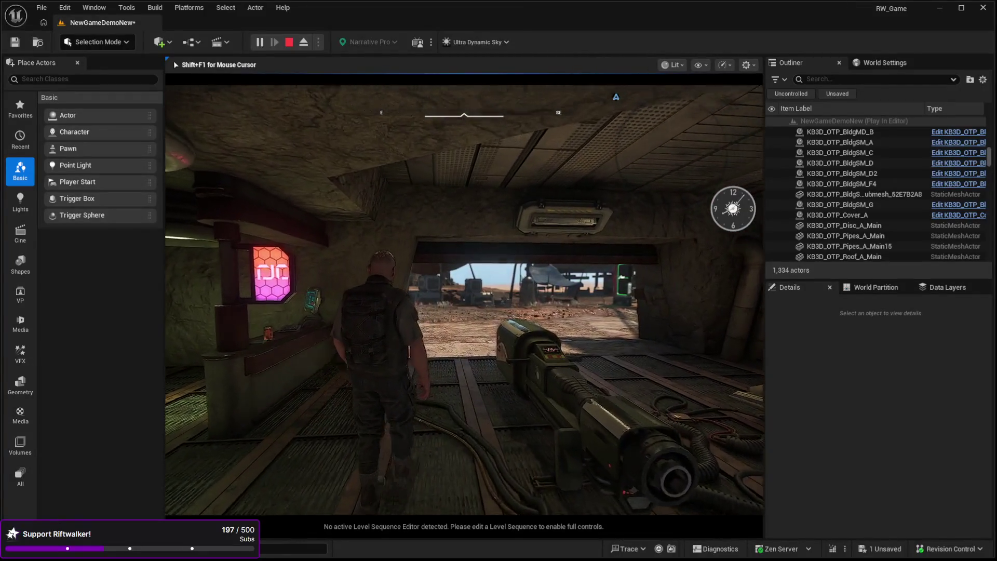
{"action": "key", "text": "w"}
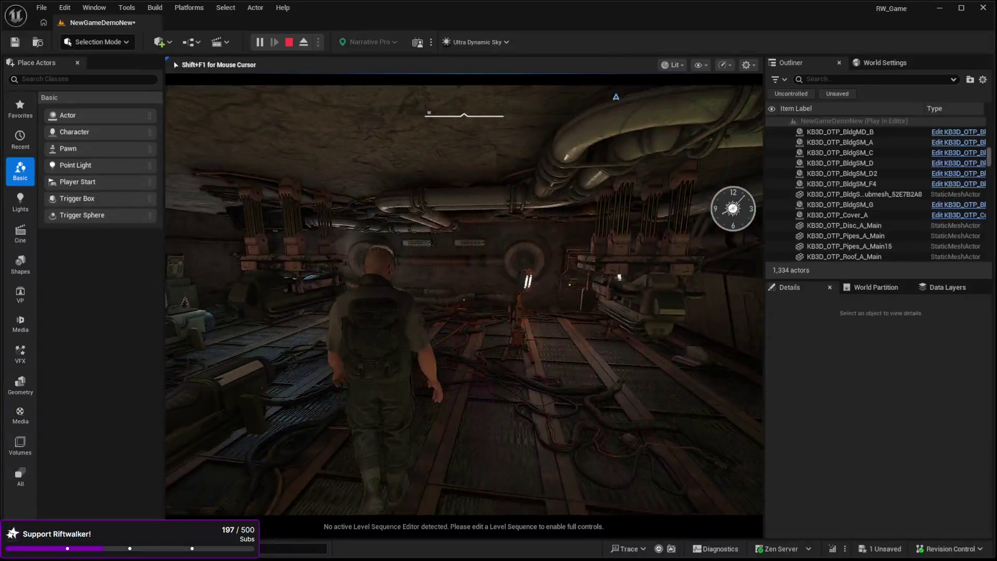
{"action": "key", "text": "w"}
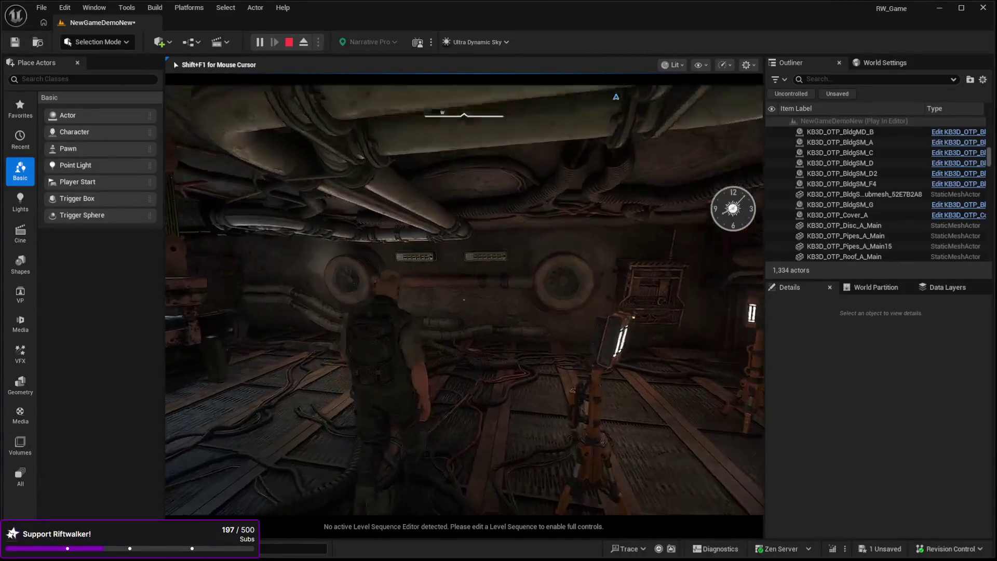
{"action": "key", "text": "w"}
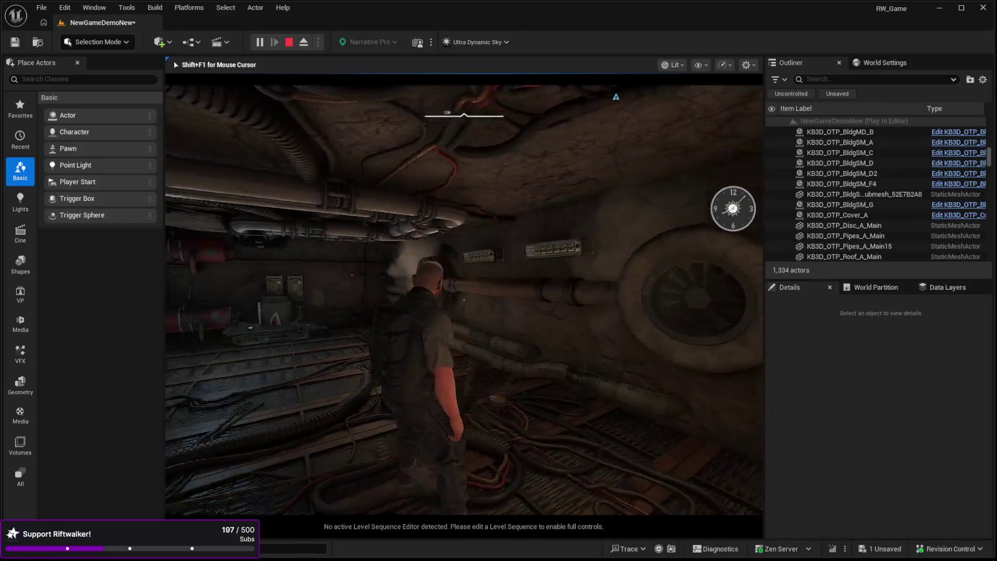
{"action": "key", "text": "w"}
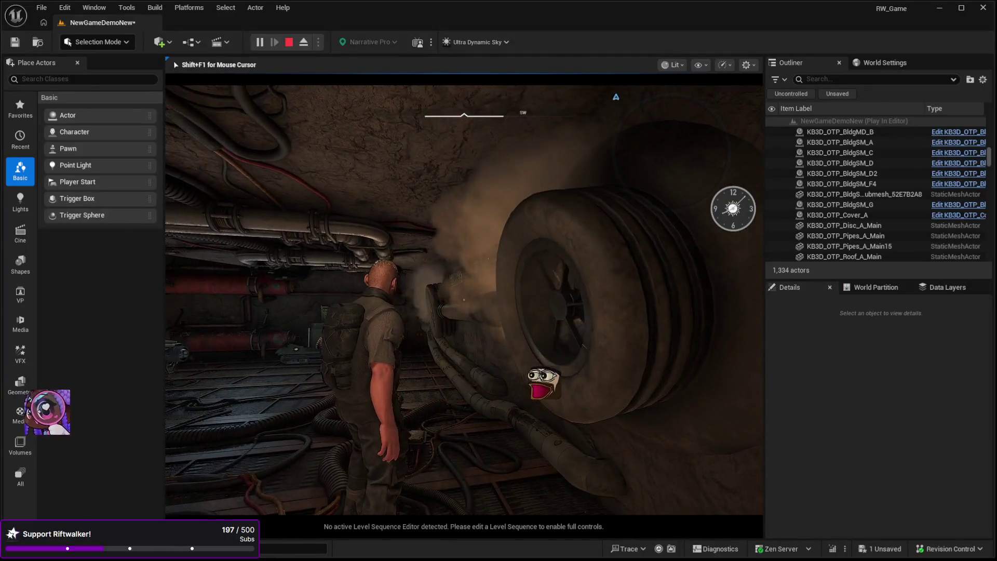
{"action": "key", "text": "w"}
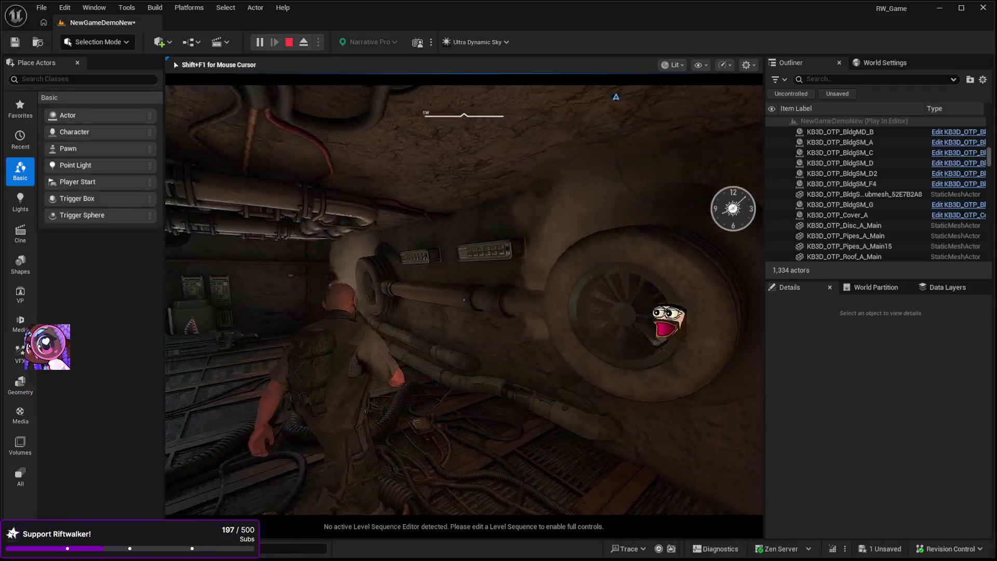
{"action": "key", "text": "w"}
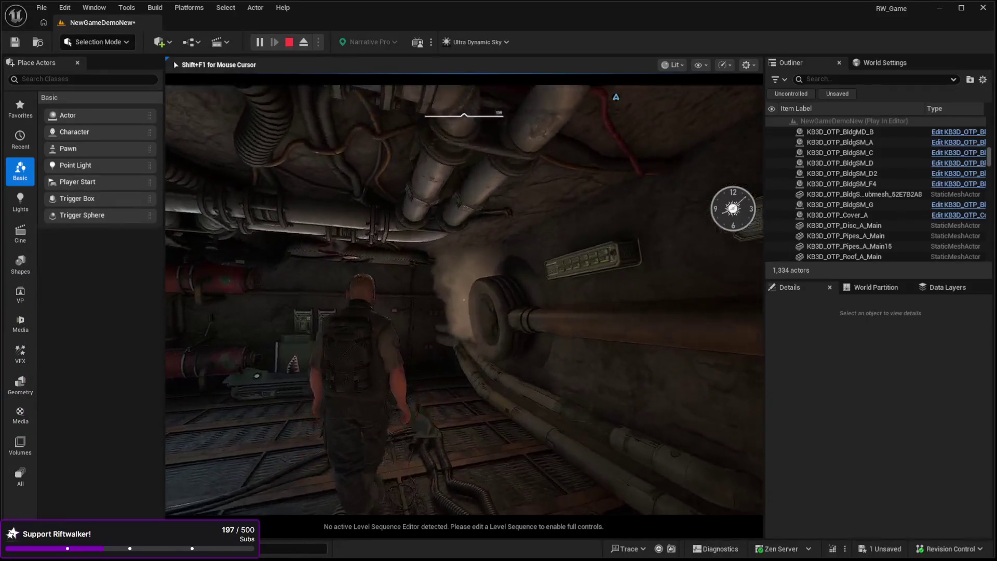
{"action": "key", "text": "w"}
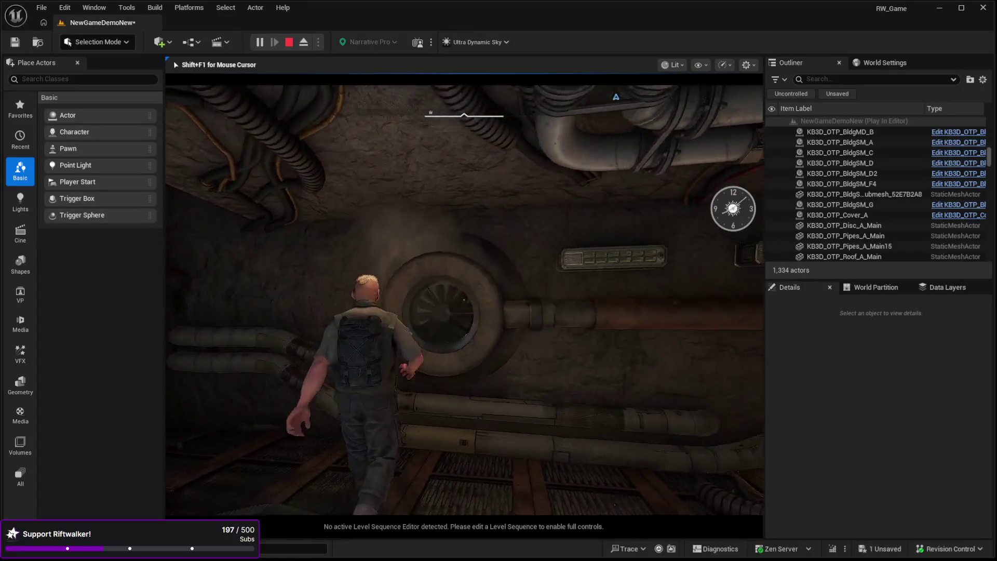
{"action": "key", "text": "w"}
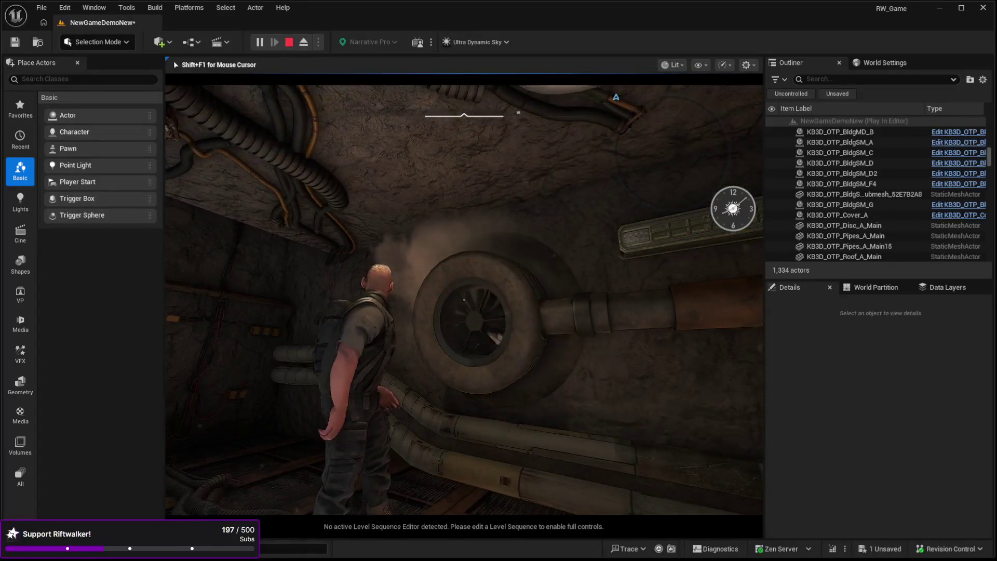
{"action": "key", "text": "w"}
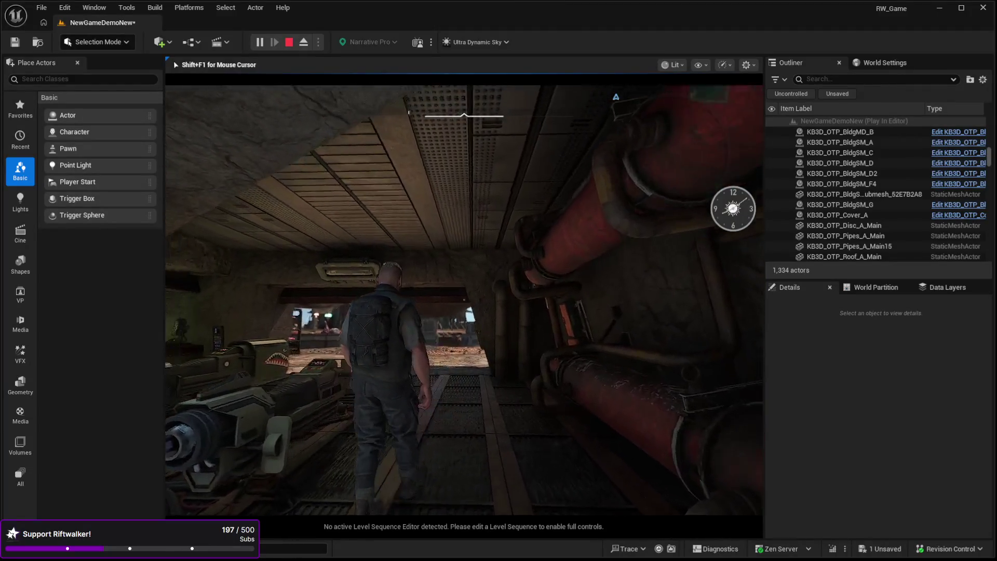
Step: Walk out of the corridor past the kiosk and deep into the market among the stalls
{"action": "key", "text": "w"}
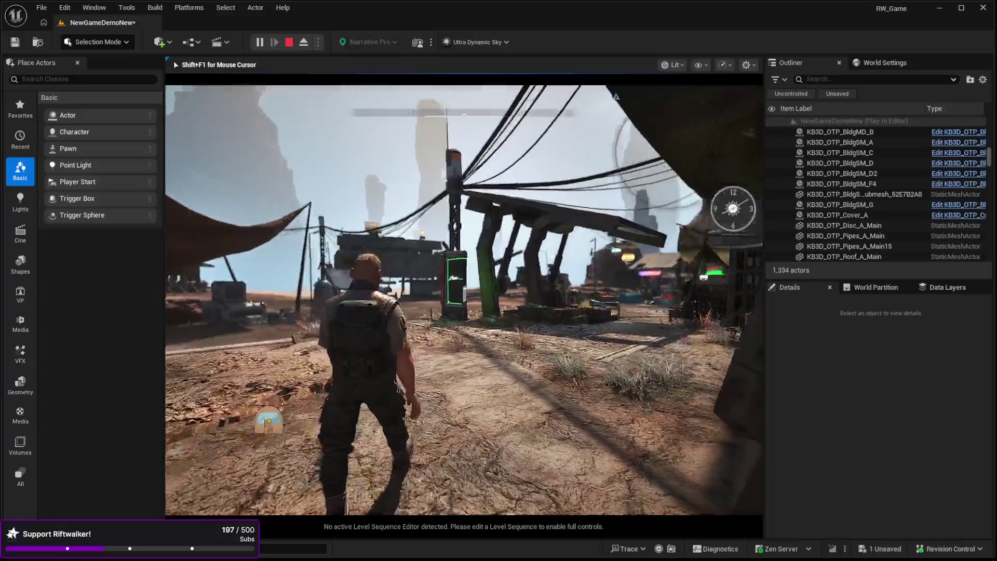
{"action": "key", "text": "w"}
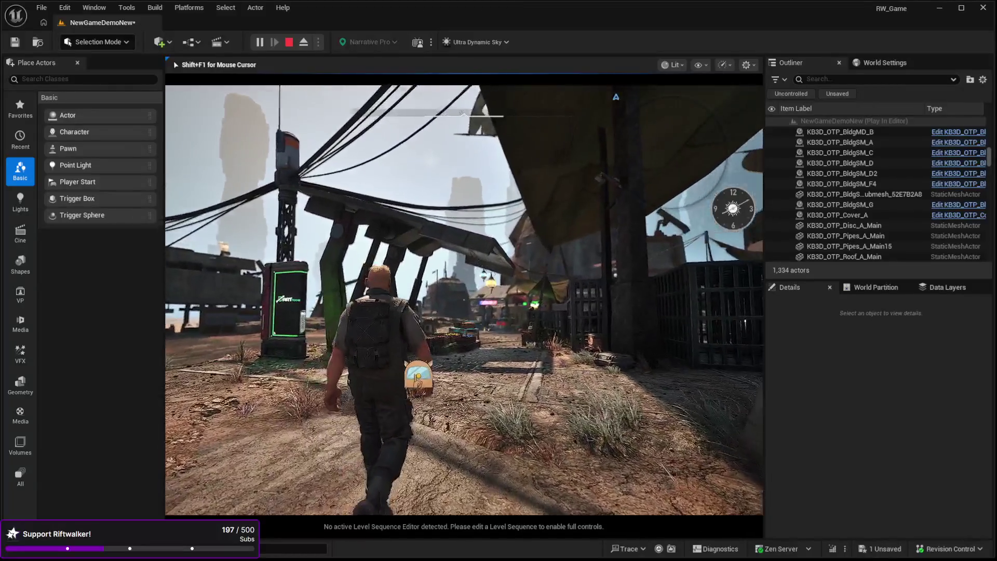
{"action": "key", "text": "w"}
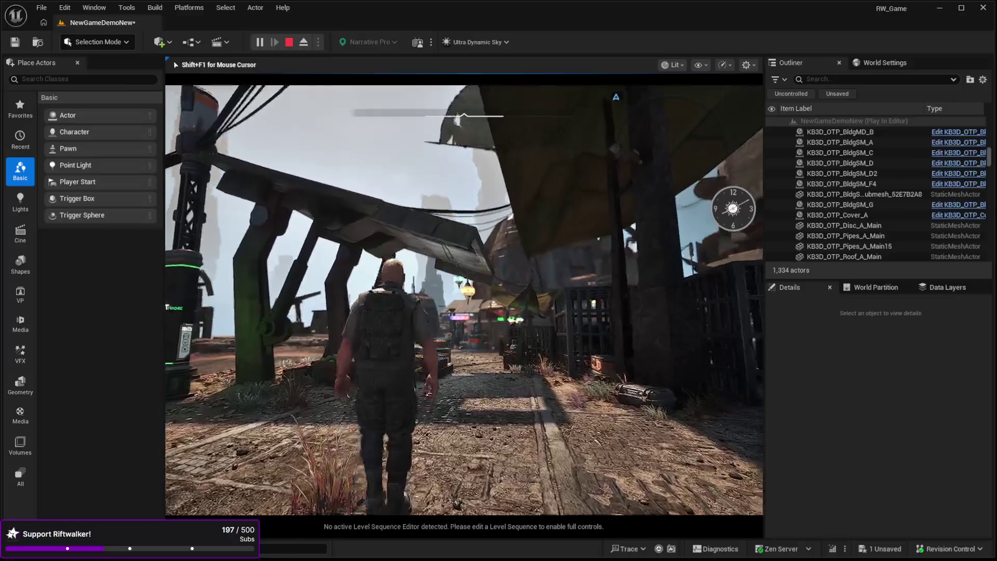
{"action": "key", "text": "w"}
{"action": "key", "text": "w"}
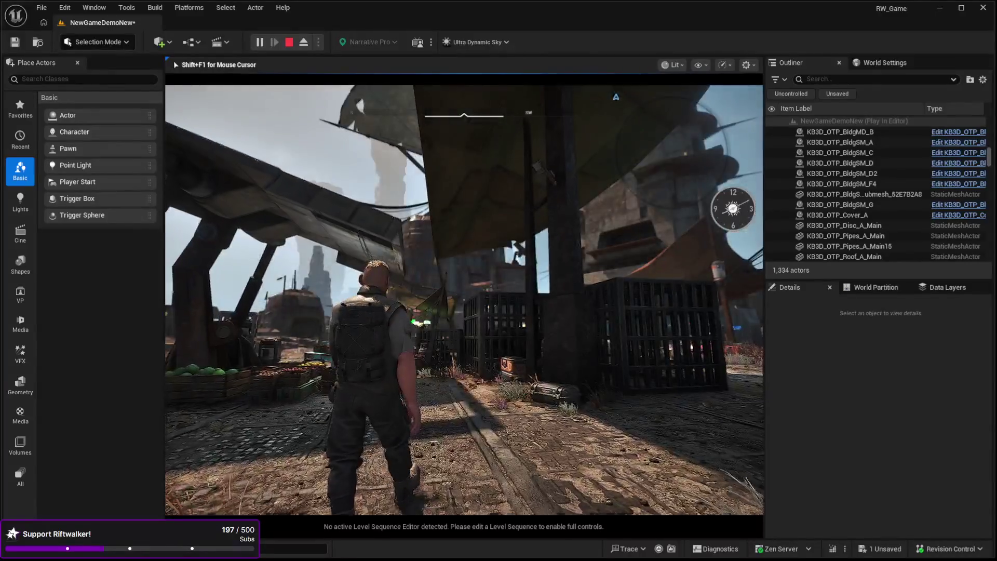
{"action": "key", "text": "w"}
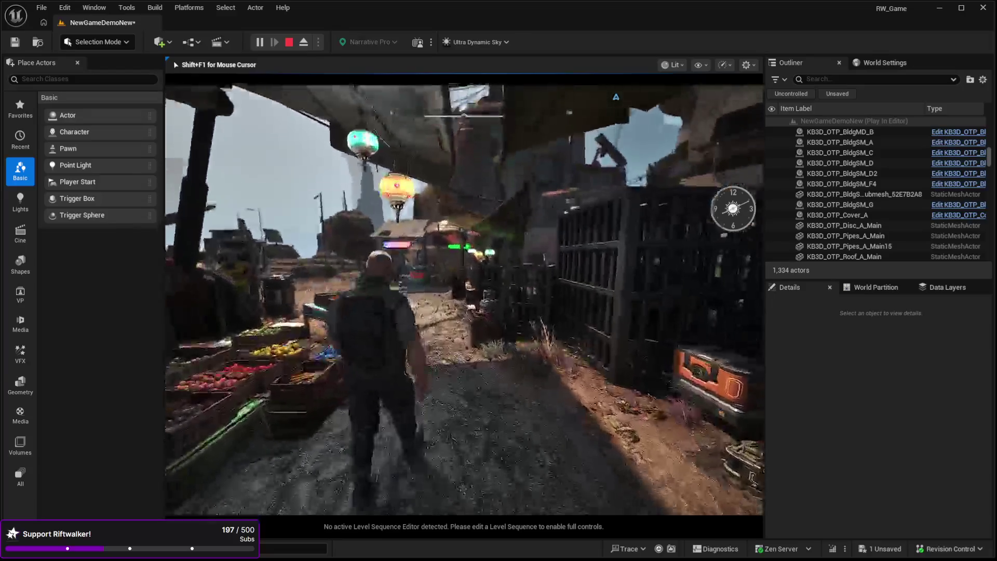
{"action": "key", "text": "w"}
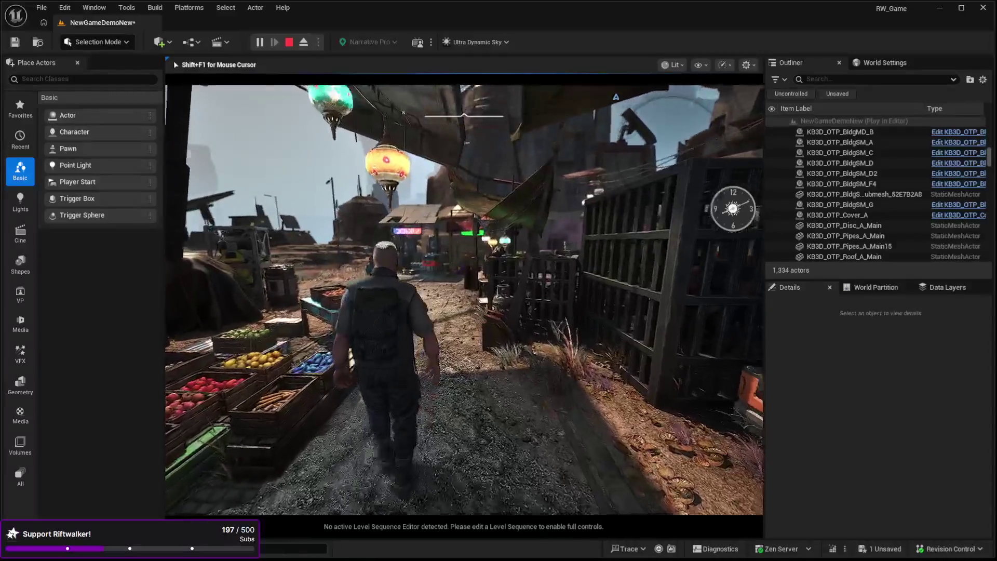
{"action": "key", "text": "w"}
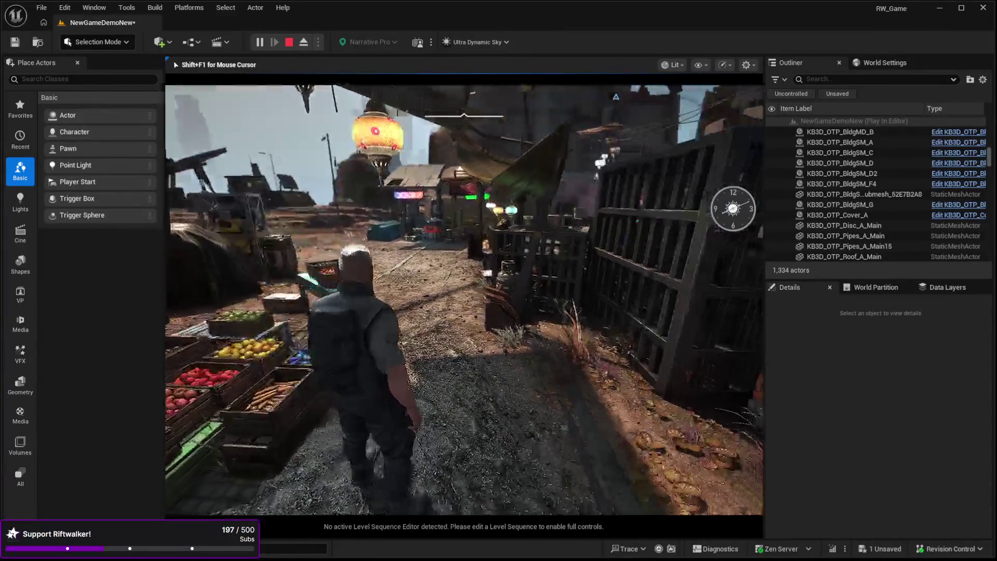
{"action": "key", "text": "w"}
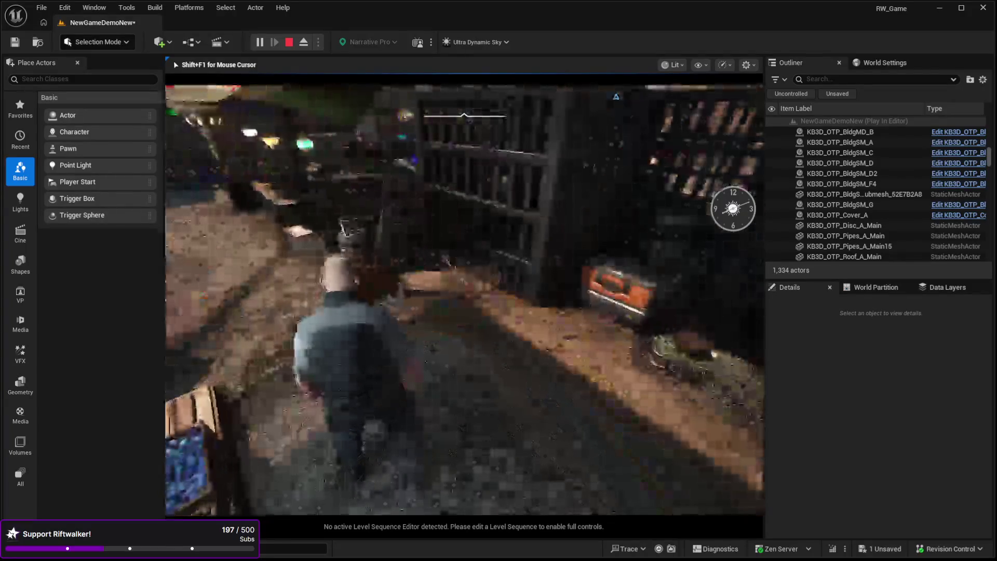
{"action": "key", "text": "w"}
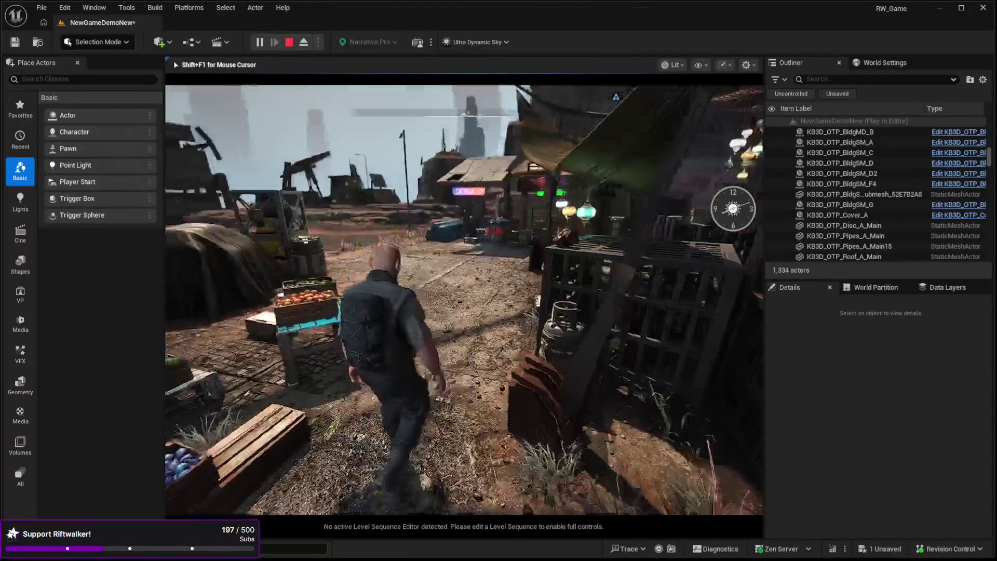
{"action": "key", "text": "w"}
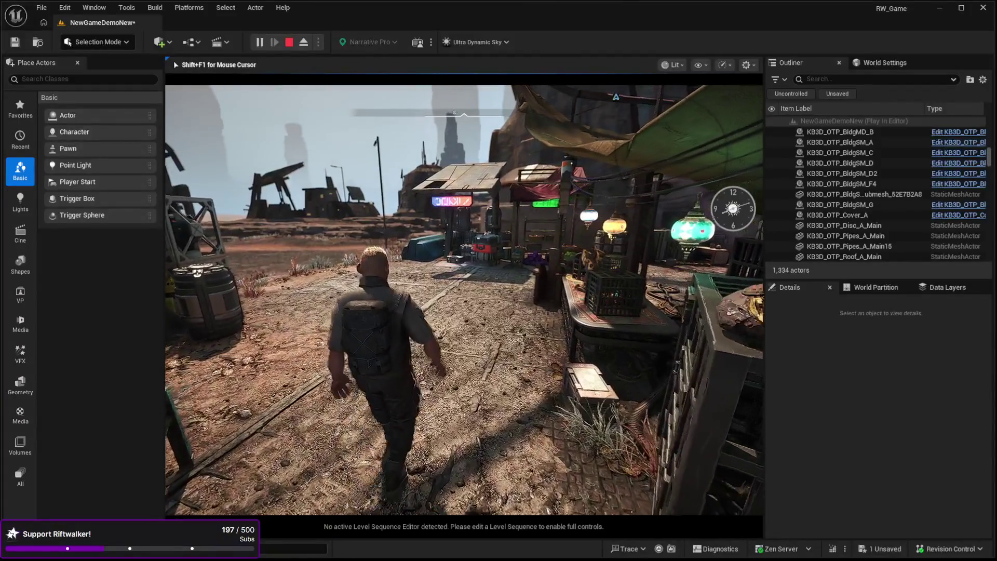
{"action": "key", "text": "w"}
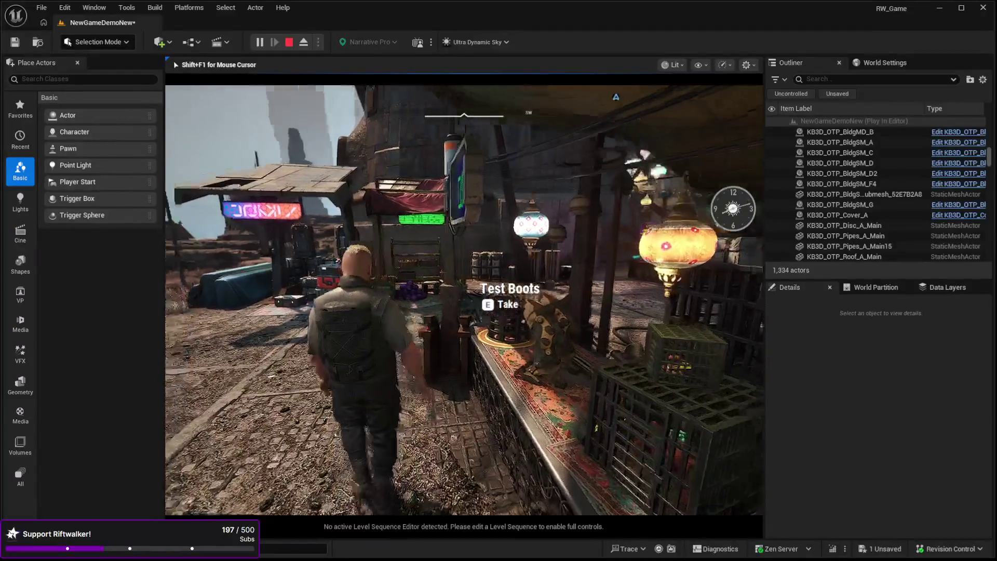
Step: Walk through the covered market past the sign pole and under the awning
{"action": "key", "text": "w"}
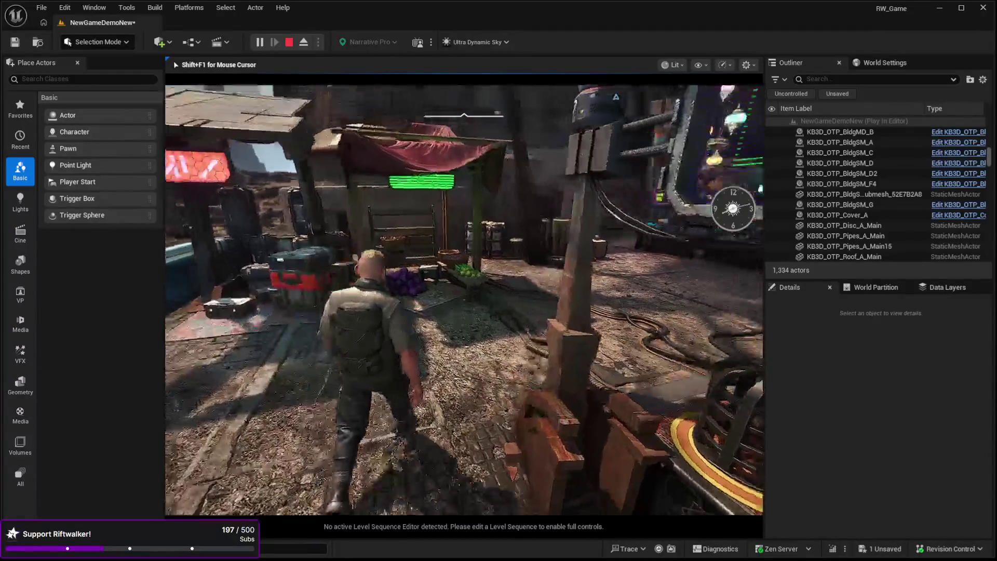
{"action": "key", "text": "w"}
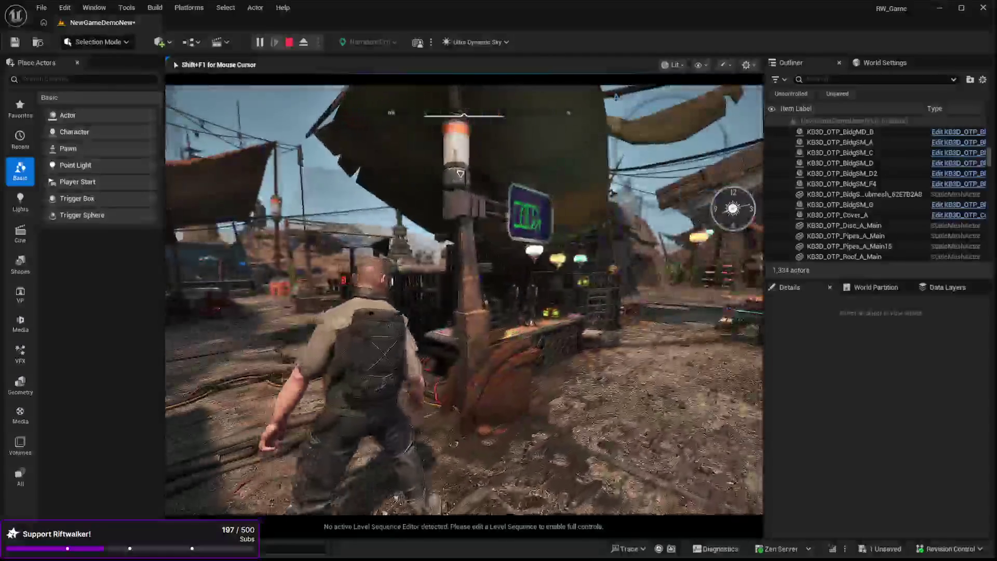
{"action": "key", "text": "w"}
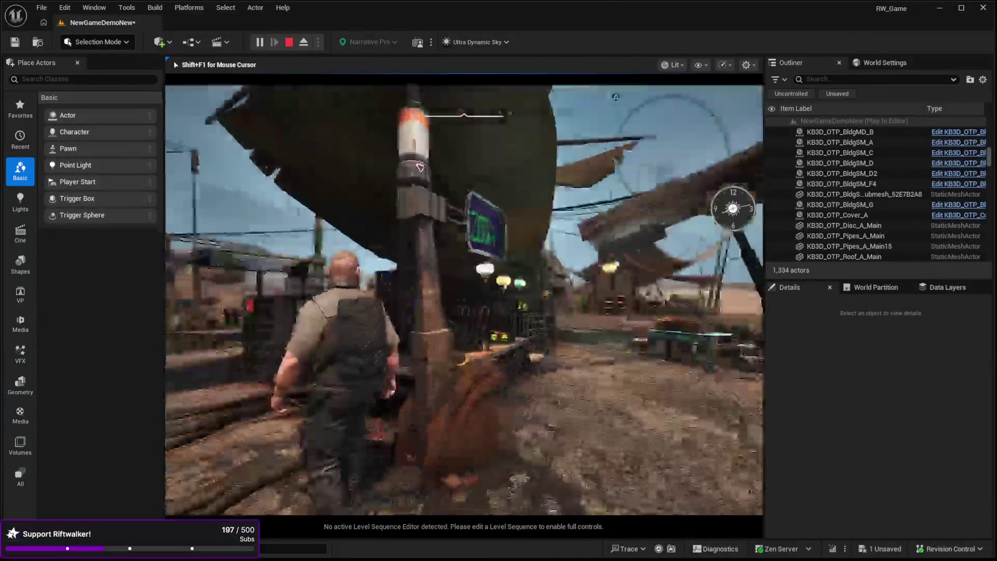
{"action": "key", "text": "w"}
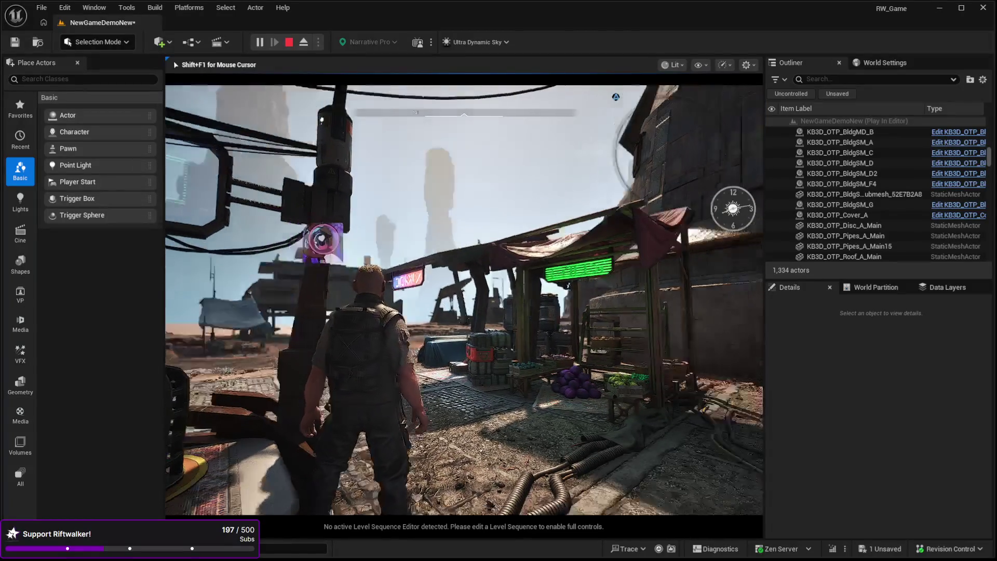
{"action": "key", "text": "w"}
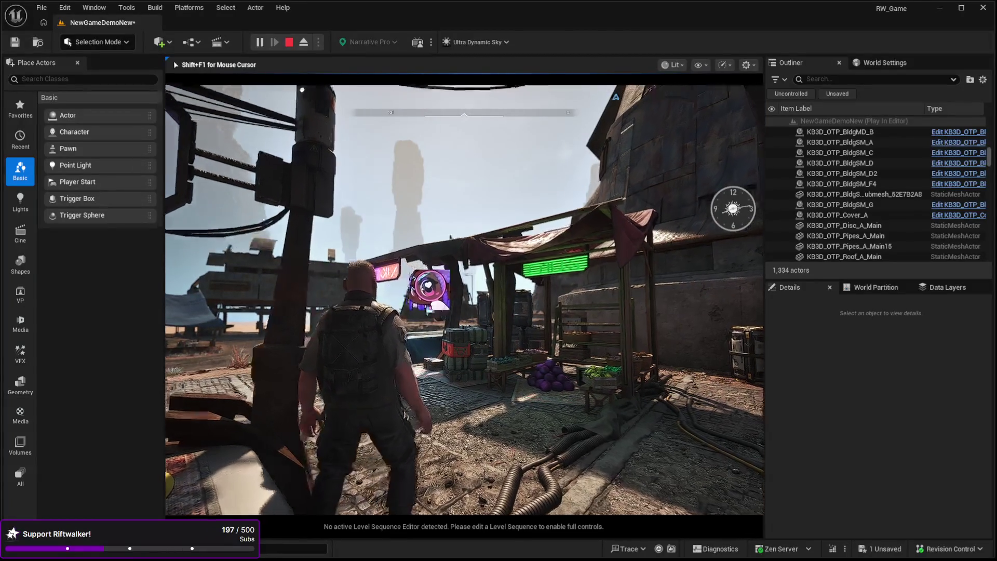
{"action": "key", "text": "w"}
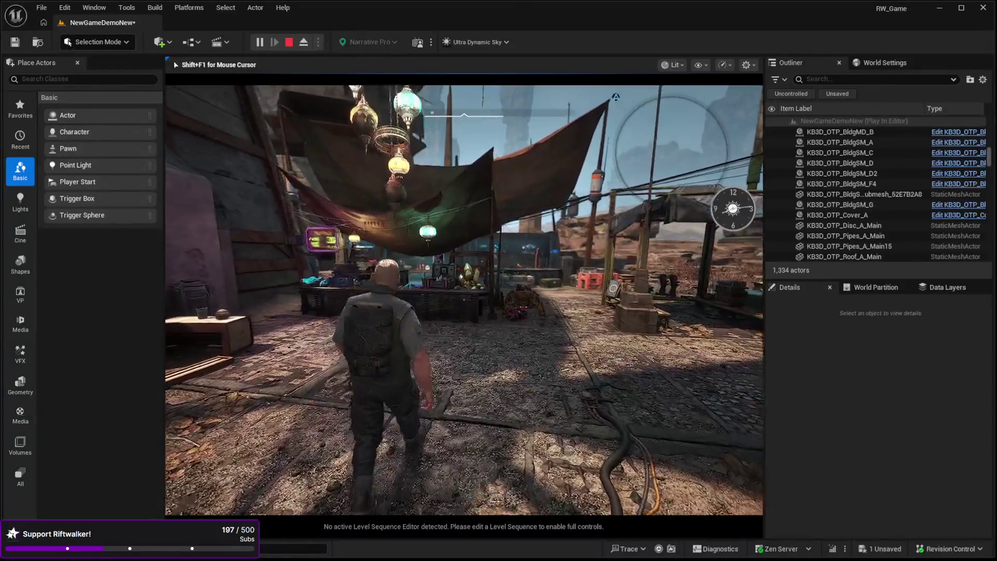
{"action": "key", "text": "w"}
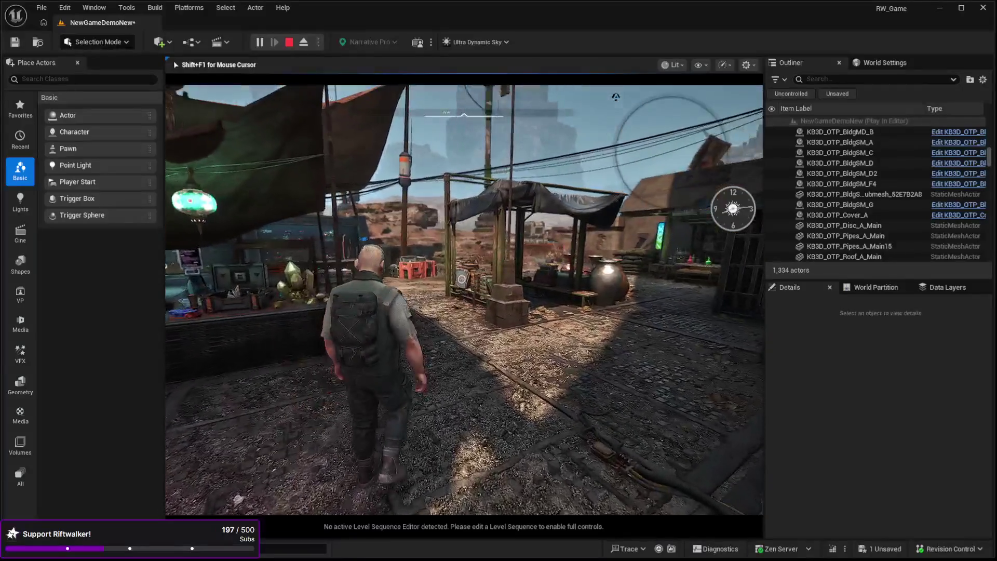
{"action": "key", "text": "w"}
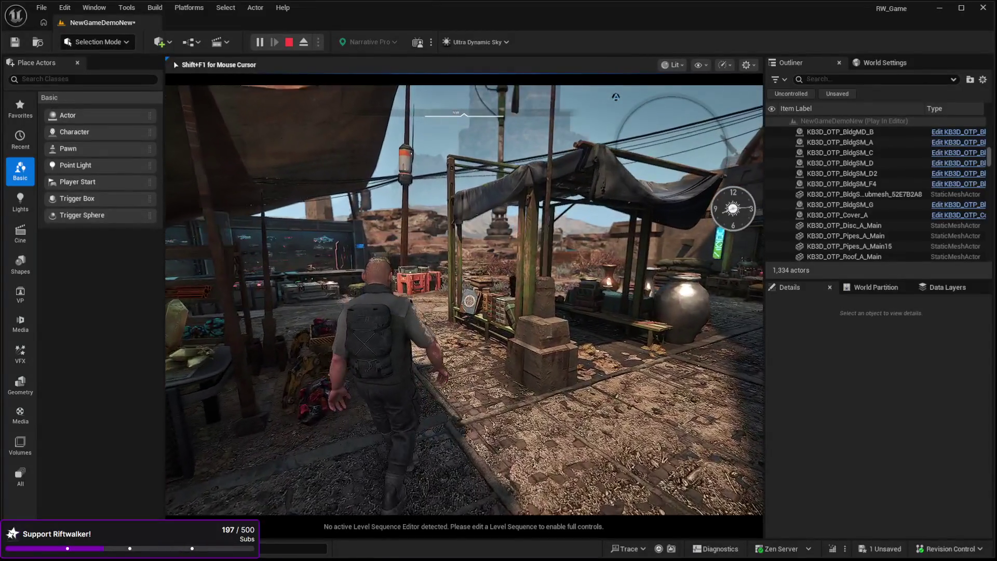
{"action": "key", "text": "w"}
{"action": "key", "text": "w"}
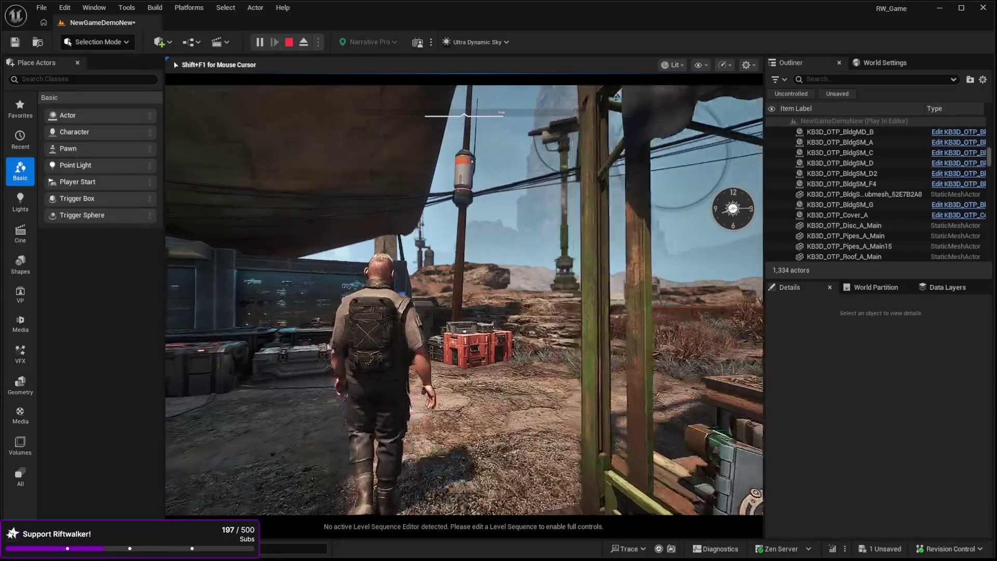
Step: Walk up to the armory's red crates, look around the stalls and pots, and return to the crates
{"action": "key", "text": "w"}
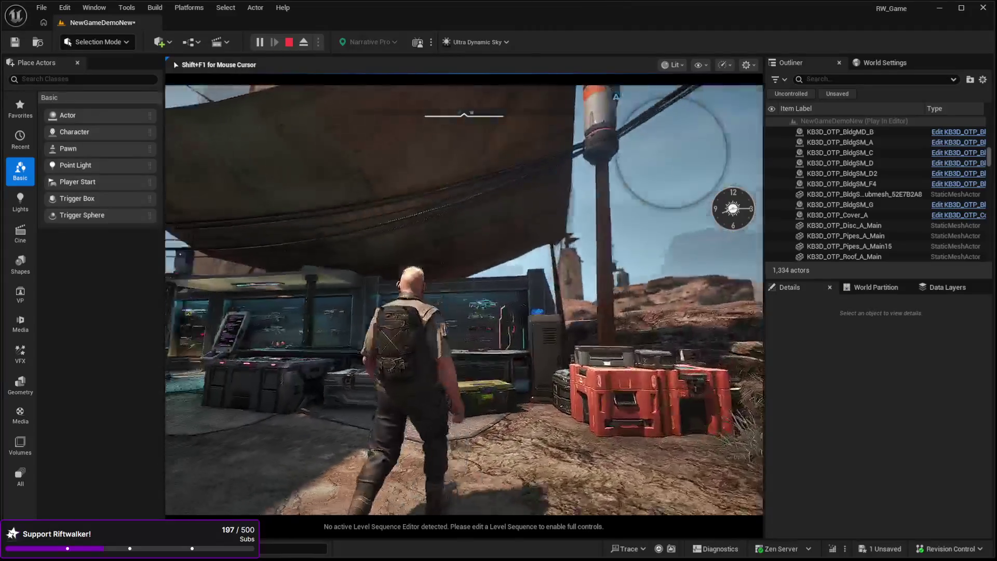
{"action": "key", "text": "w"}
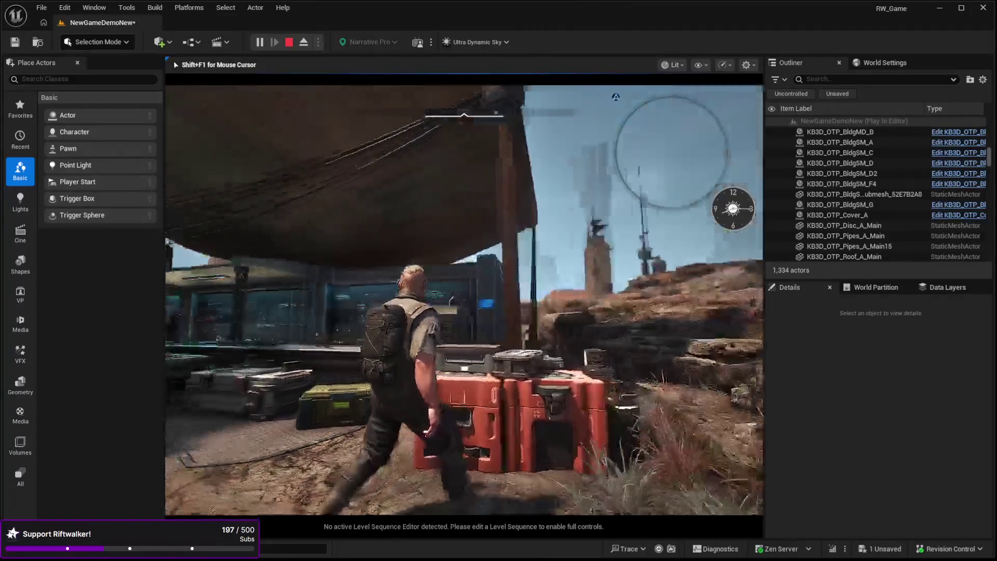
{"action": "key", "text": "w"}
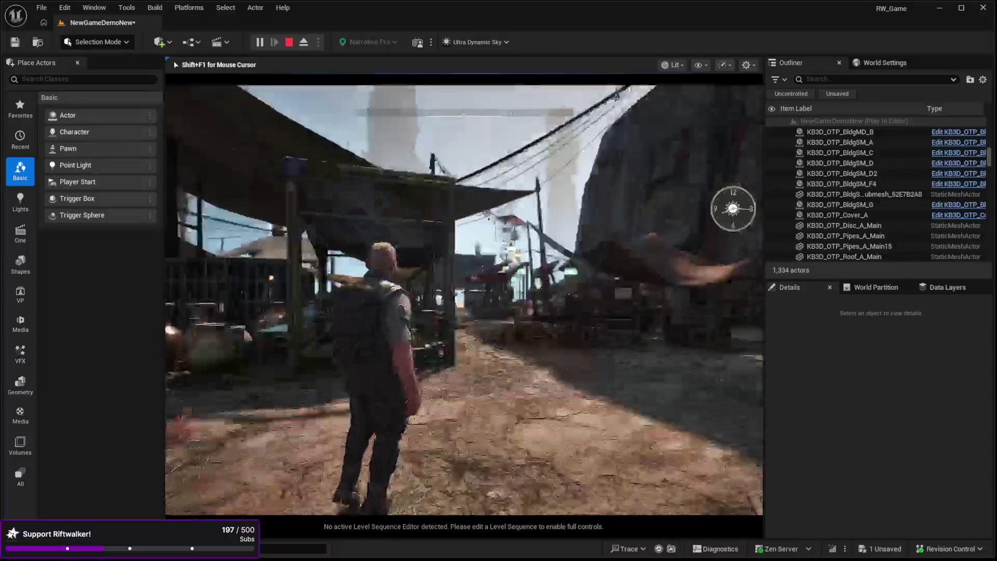
{"action": "key", "text": "w"}
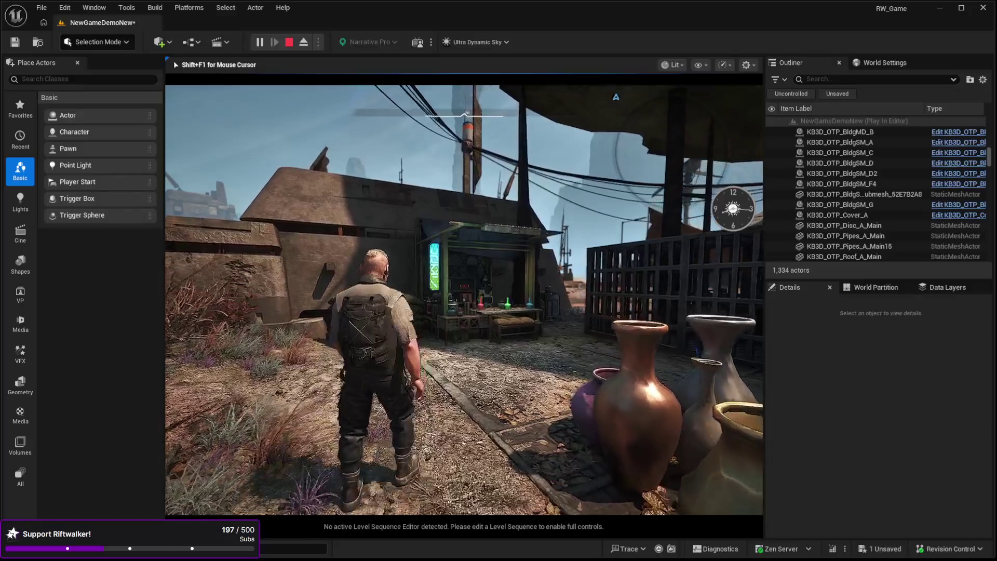
{"action": "key", "text": "w"}
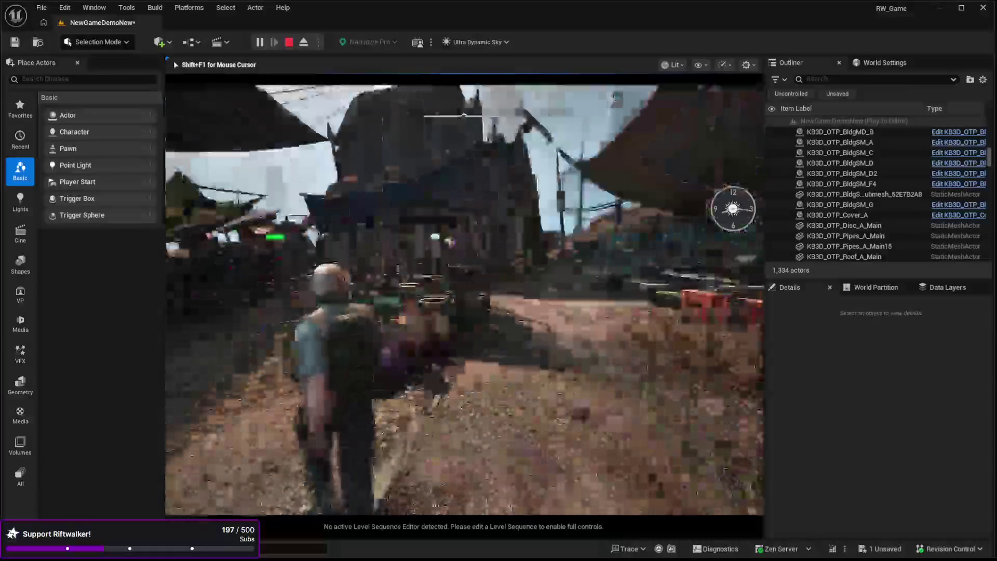
{"action": "key", "text": "w"}
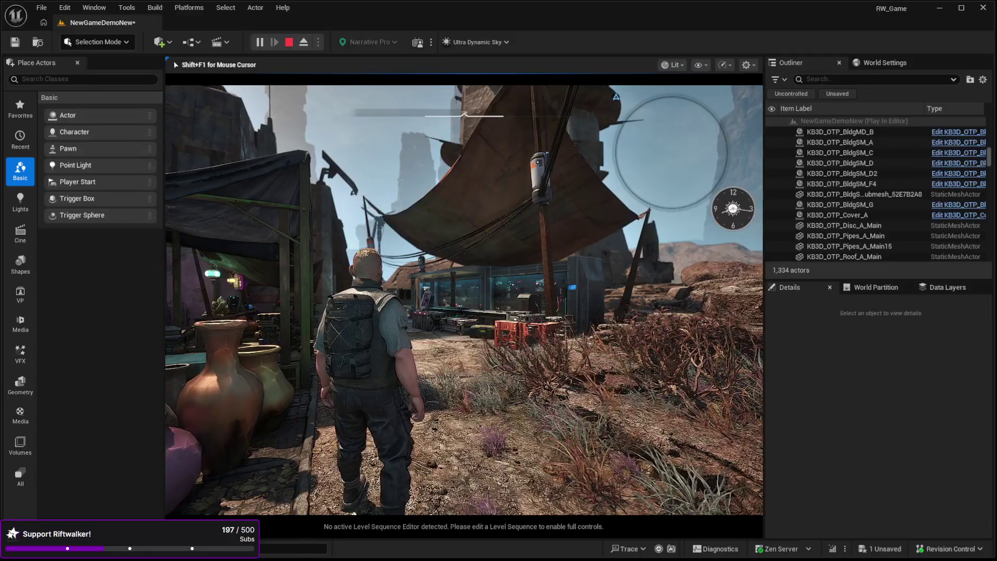
{"action": "key", "text": "w"}
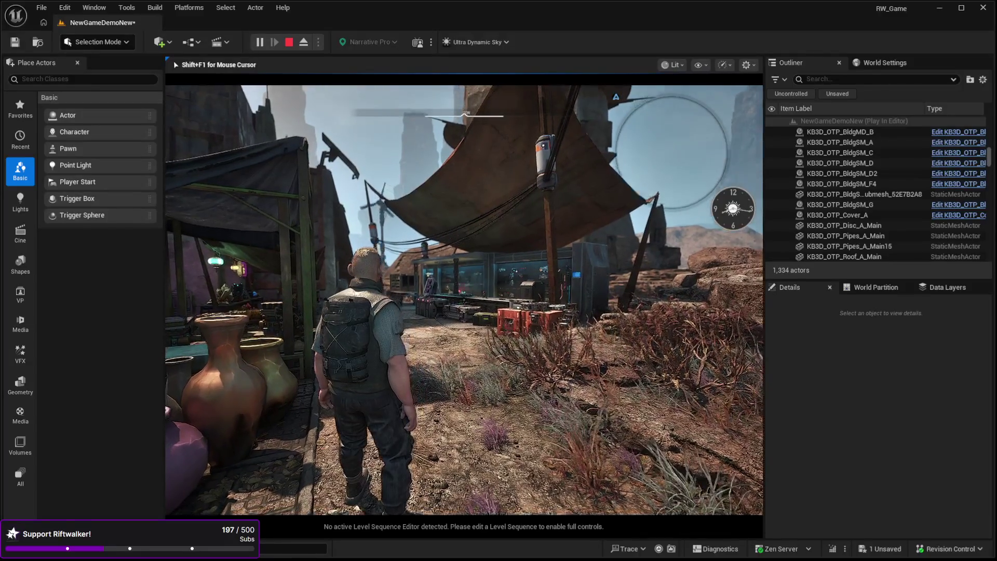
{"action": "key", "text": "w"}
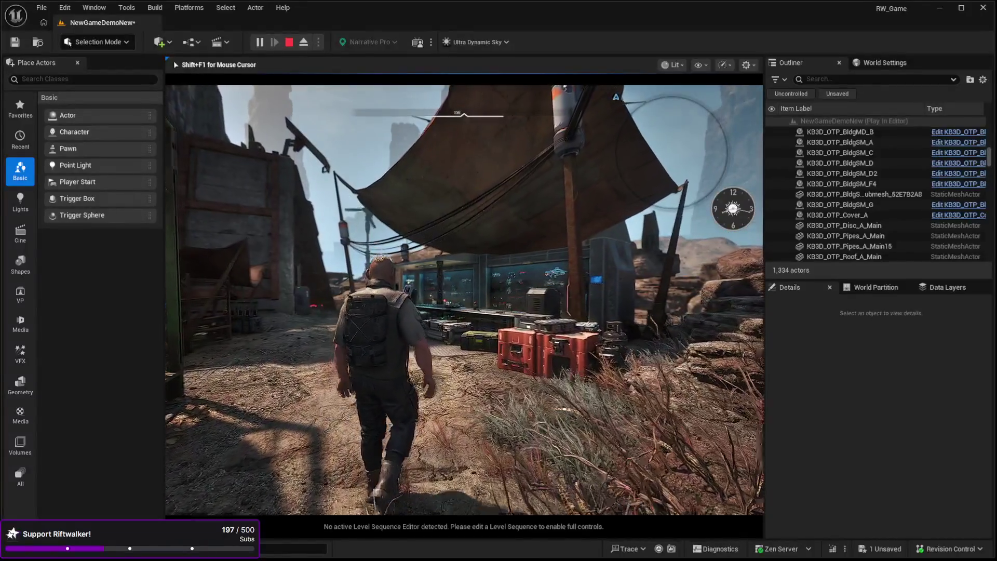
{"action": "key", "text": "w"}
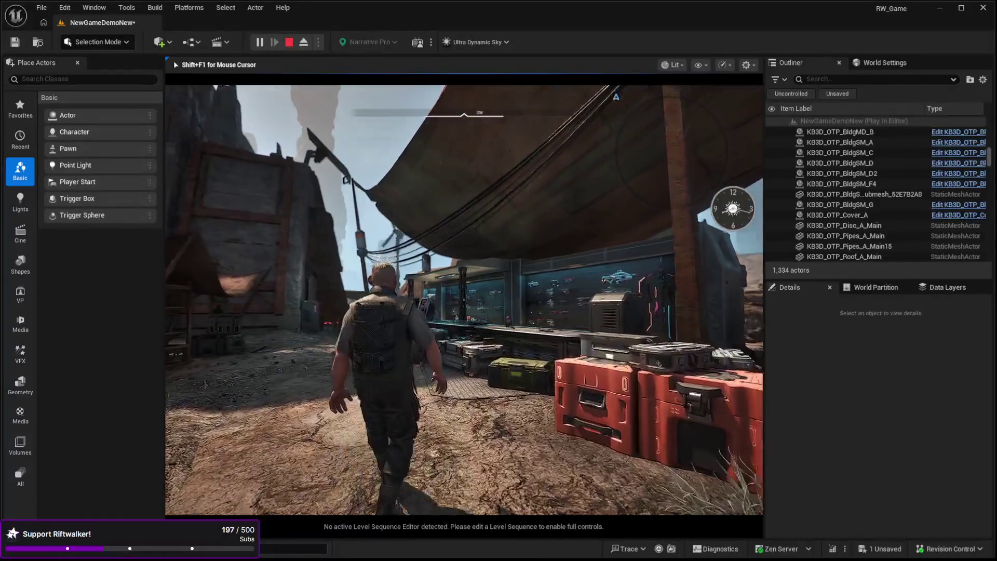
{"action": "key", "text": "w"}
{"action": "key", "text": "w"}
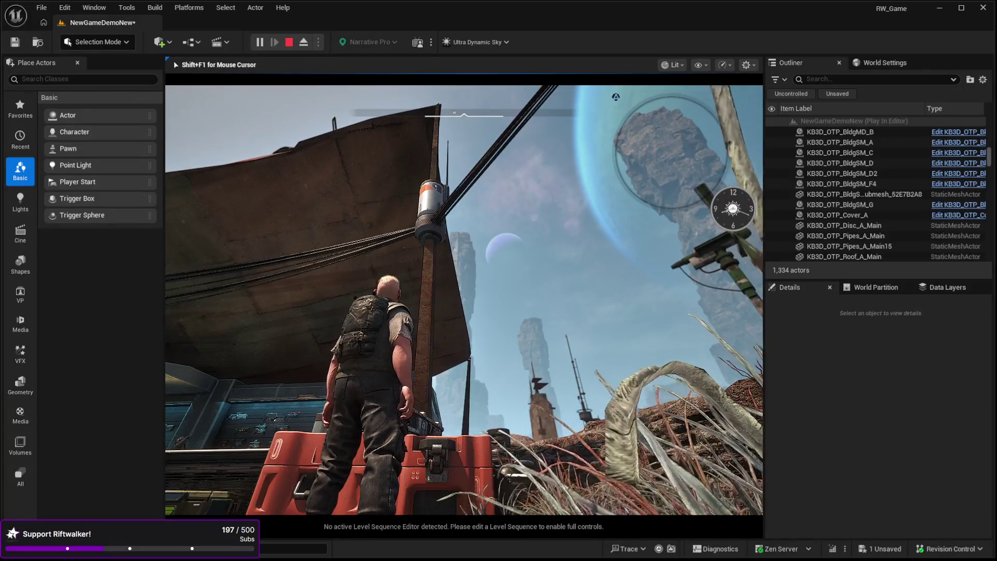
Step: Run the character through the market village, then end the play session with Esc
{"action": "key", "text": "w"}
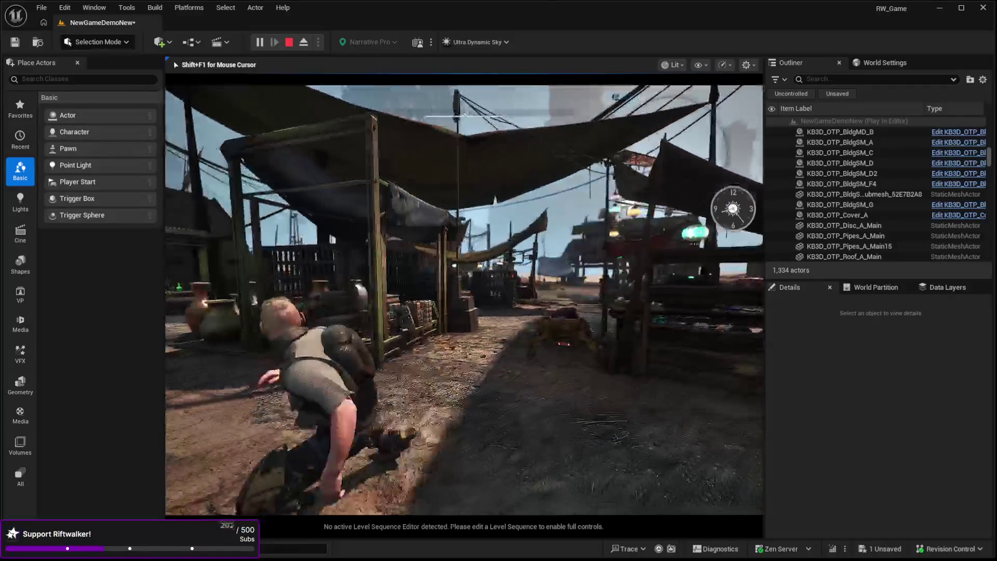
{"action": "key", "text": "Escape"}
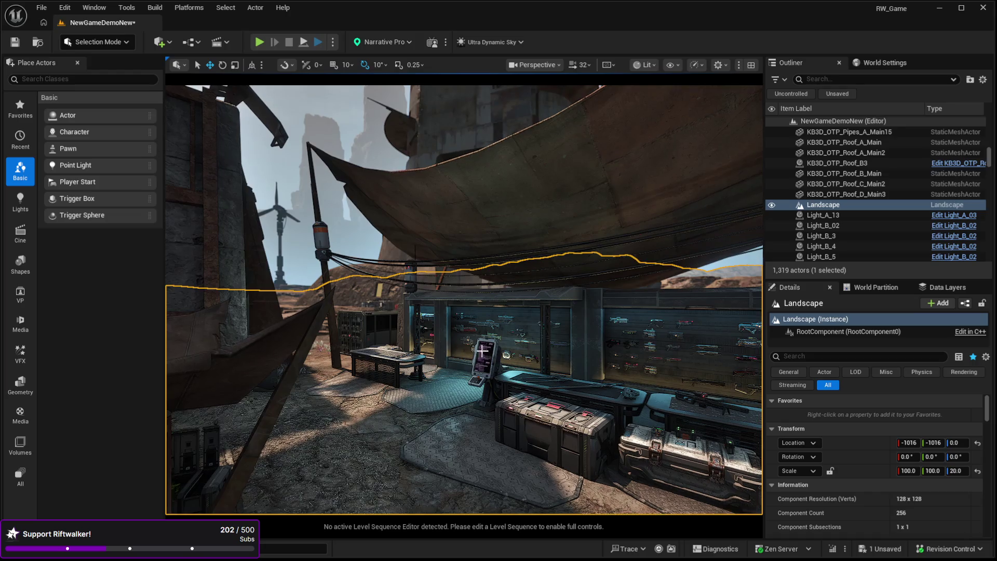
Step: Select the armory's computer terminal and frame the view on it and the weapon wall
{"action": "left_click", "coordinate": [479, 350]}
{"action": "key", "text": "f"}
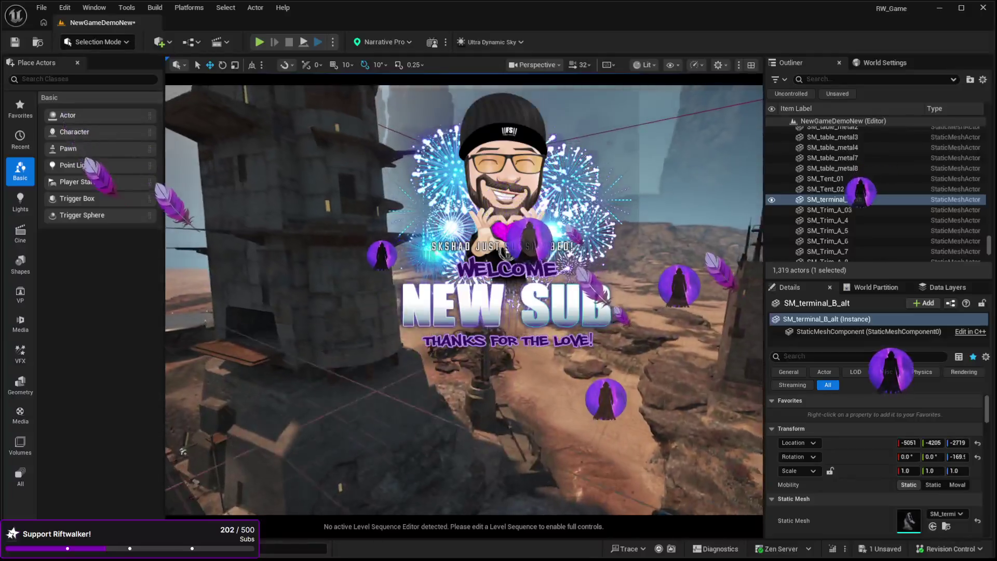
{"action": "key", "text": "f"}
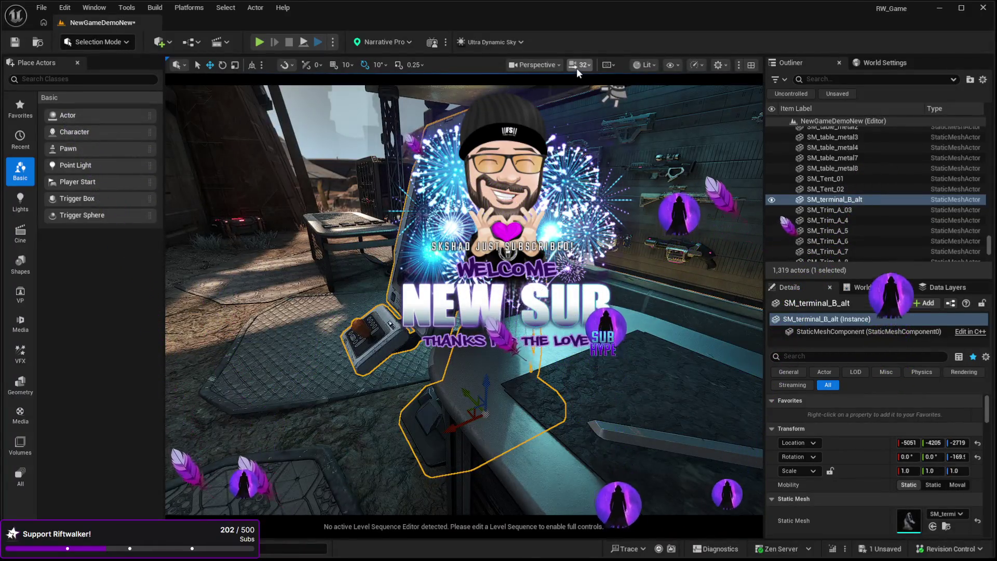
{"action": "scroll", "coordinate": [464, 300], "scroll_direction": "down", "scroll_amount": 5}
{"action": "left_click_drag", "start_coordinate": [464, 299], "coordinate": [358, 289]}
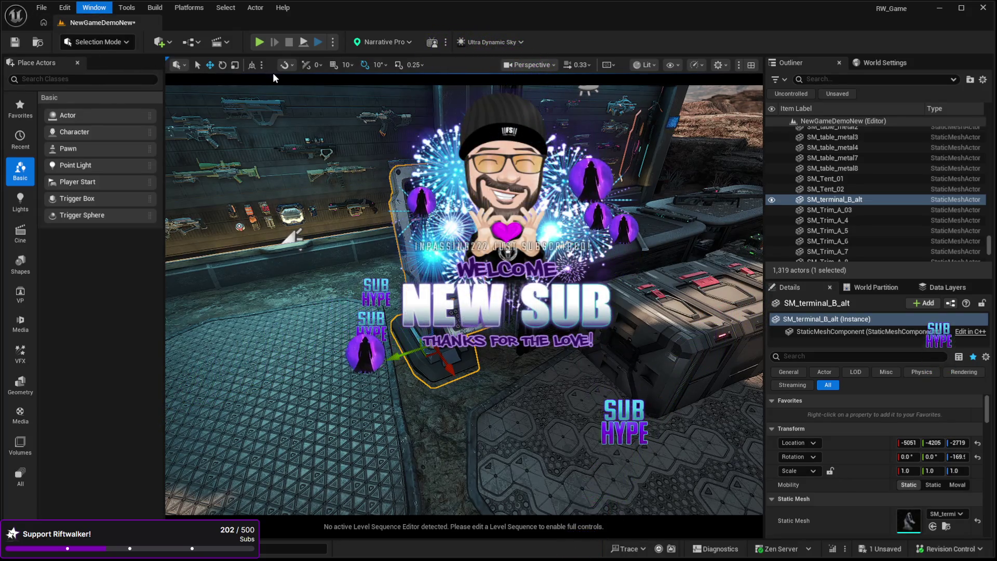
{"action": "mouse_move", "coordinate": [352, 357]}
{"action": "left_mouse_down"}
{"action": "mouse_move", "coordinate": [333, 354]}
{"action": "mouse_move", "coordinate": [352, 357]}
{"action": "left_mouse_up"}
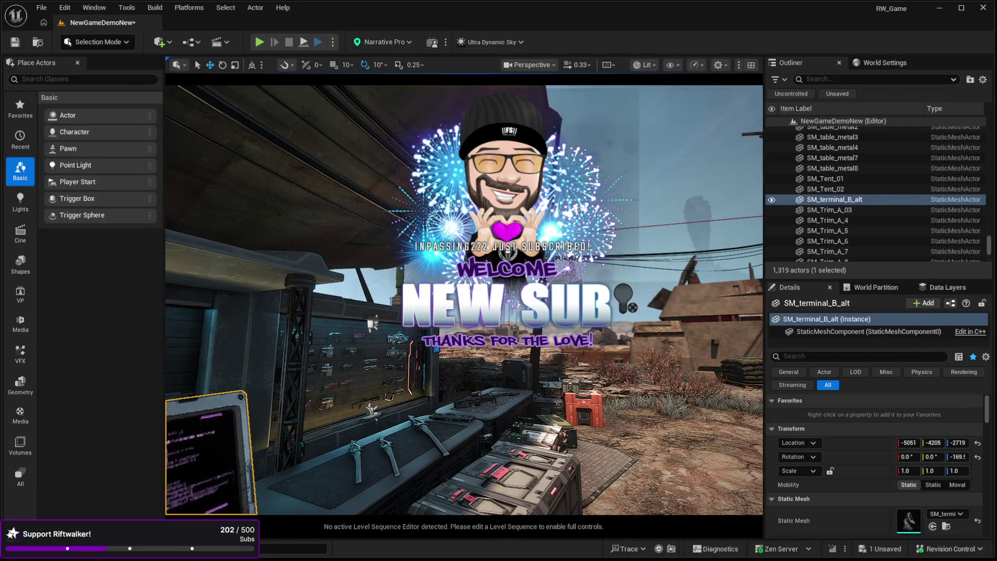
Step: Select and frame the Computers_DDM2_Wav_Cue3 ambient sound beside the terminal
{"action": "left_click", "coordinate": [372, 324]}
{"action": "left_click", "coordinate": [372, 326]}
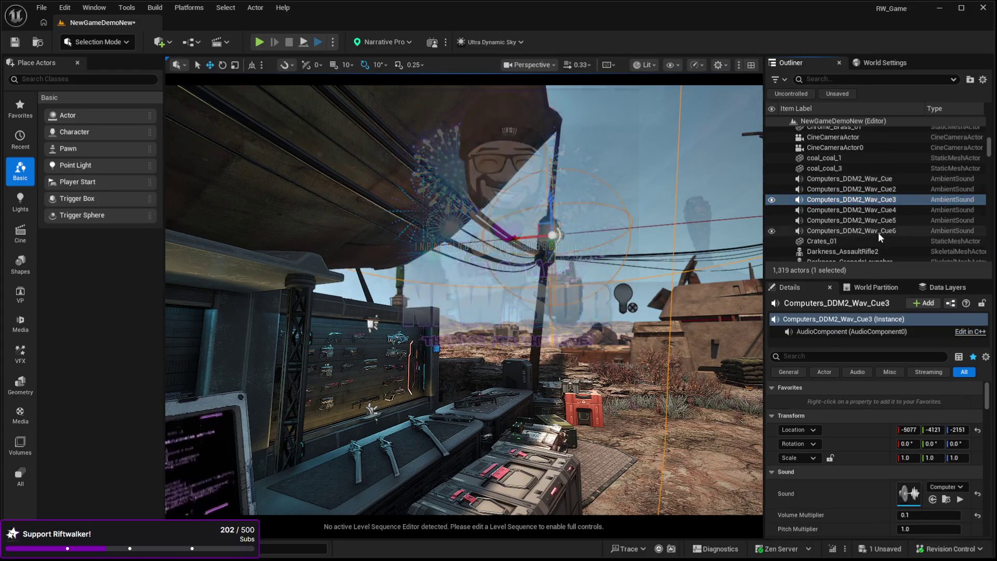
{"action": "key", "text": "f"}
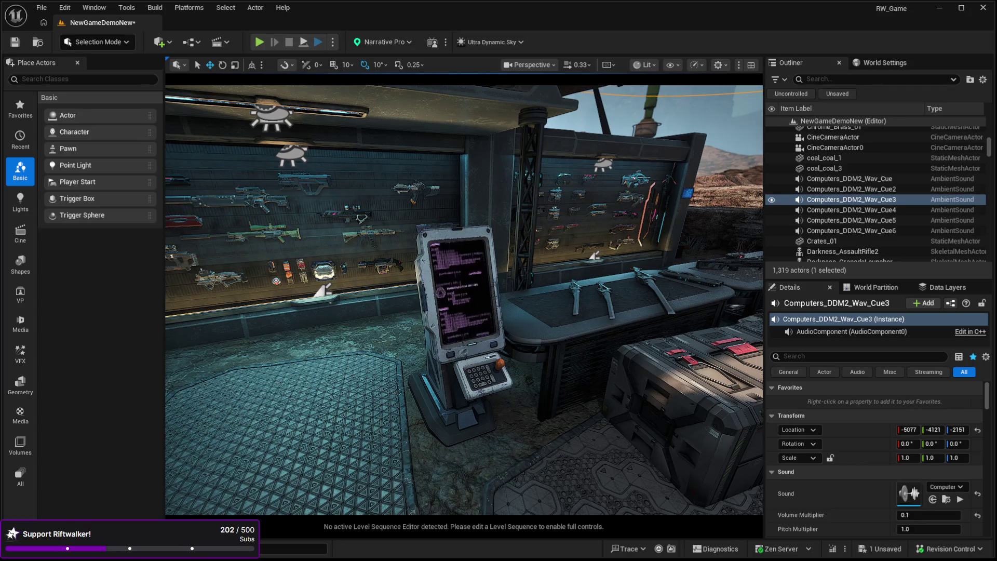
Step: Drop the Computers_DDM9_Wav_Cue sound at the kiosk and move it up onto the screen
{"action": "mouse_move", "coordinate": [276, 221]}
{"action": "left_mouse_down"}
{"action": "mouse_move", "coordinate": [268, 254]}
{"action": "mouse_move", "coordinate": [270, 236]}
{"action": "left_mouse_up"}
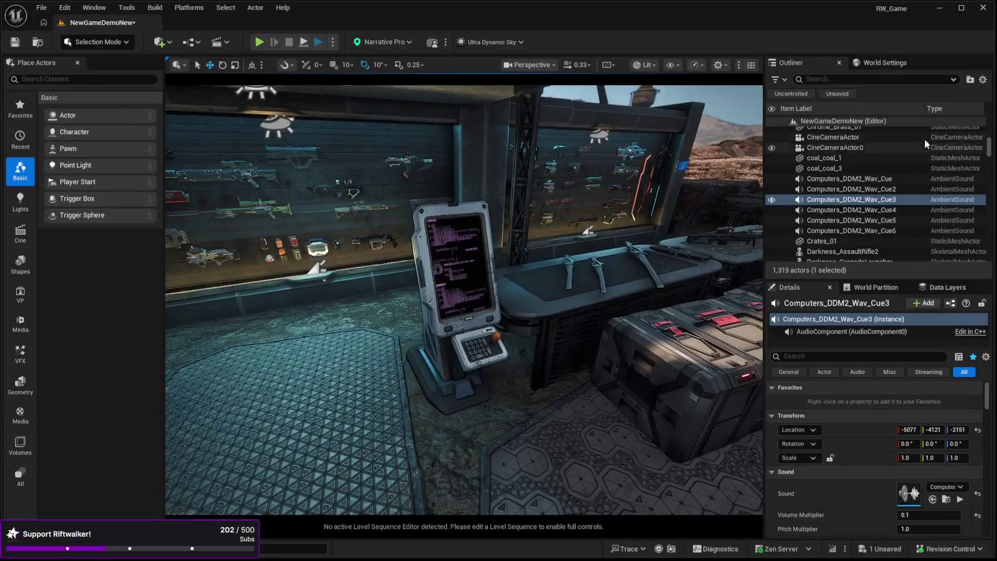
{"action": "mouse_move", "coordinate": [909, 493]}
{"action": "left_mouse_down"}
{"action": "mouse_move", "coordinate": [564, 374]}
{"action": "mouse_move", "coordinate": [457, 377]}
{"action": "mouse_move", "coordinate": [455, 353]}
{"action": "left_mouse_up"}
{"action": "left_click_drag", "start_coordinate": [619, 338], "coordinate": [626, 256]}
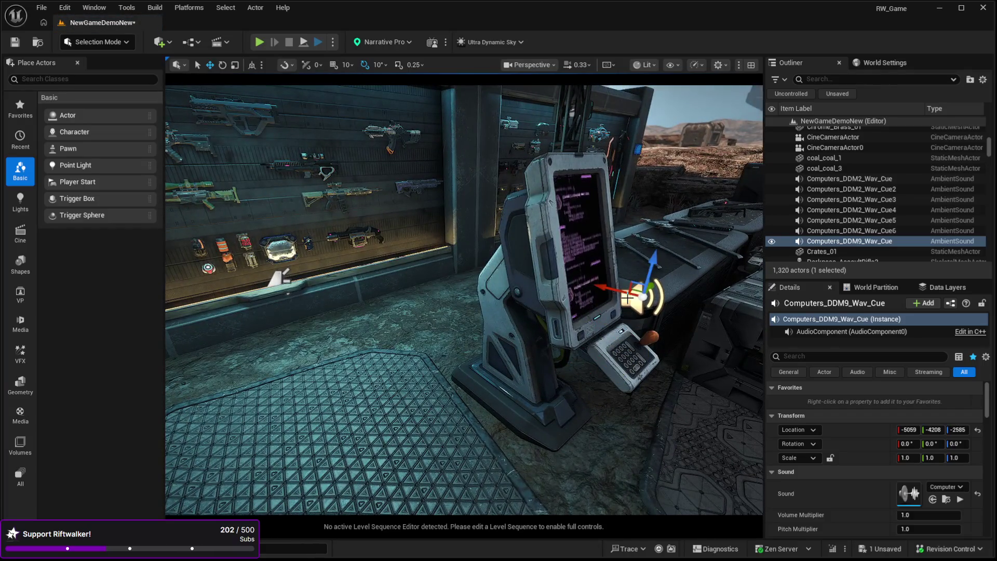
{"action": "mouse_move", "coordinate": [602, 290]}
{"action": "left_mouse_down"}
{"action": "mouse_move", "coordinate": [535, 267]}
{"action": "mouse_move", "coordinate": [509, 246]}
{"action": "left_mouse_up"}
{"action": "mouse_move", "coordinate": [499, 319]}
{"action": "left_mouse_down"}
{"action": "mouse_move", "coordinate": [534, 314]}
{"action": "mouse_move", "coordinate": [475, 301]}
{"action": "left_mouse_up"}
Step: Enable Override Attenuation and reduce the inner radius to about 120.8 and the falloff distance
{"action": "scroll", "coordinate": [860, 494], "scroll_direction": "down", "scroll_amount": 3}
{"action": "scroll", "coordinate": [855, 474], "scroll_direction": "down", "scroll_amount": 3}
{"action": "scroll", "coordinate": [845, 440], "scroll_direction": "down", "scroll_amount": 2}
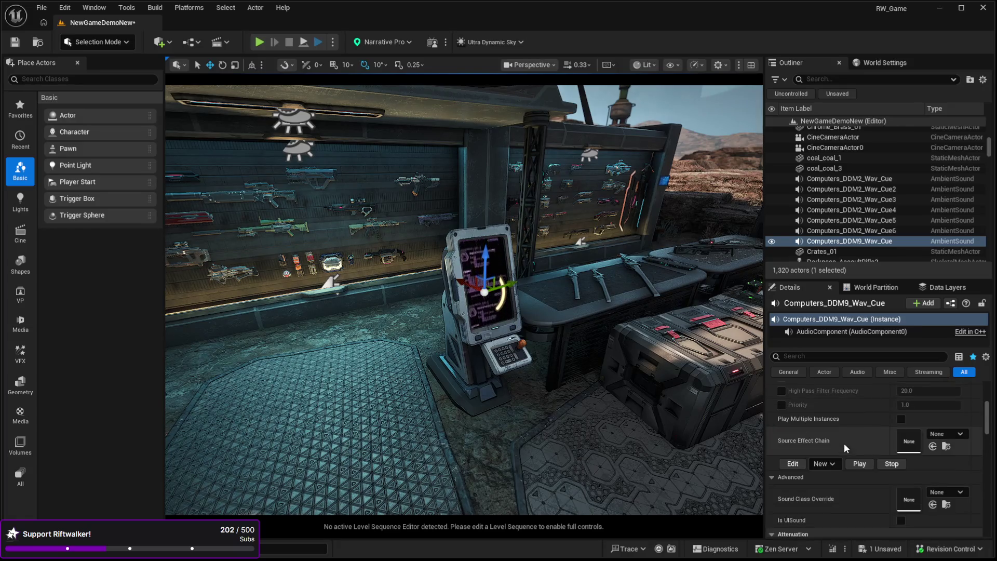
{"action": "scroll", "coordinate": [865, 490], "scroll_direction": "down", "scroll_amount": 4}
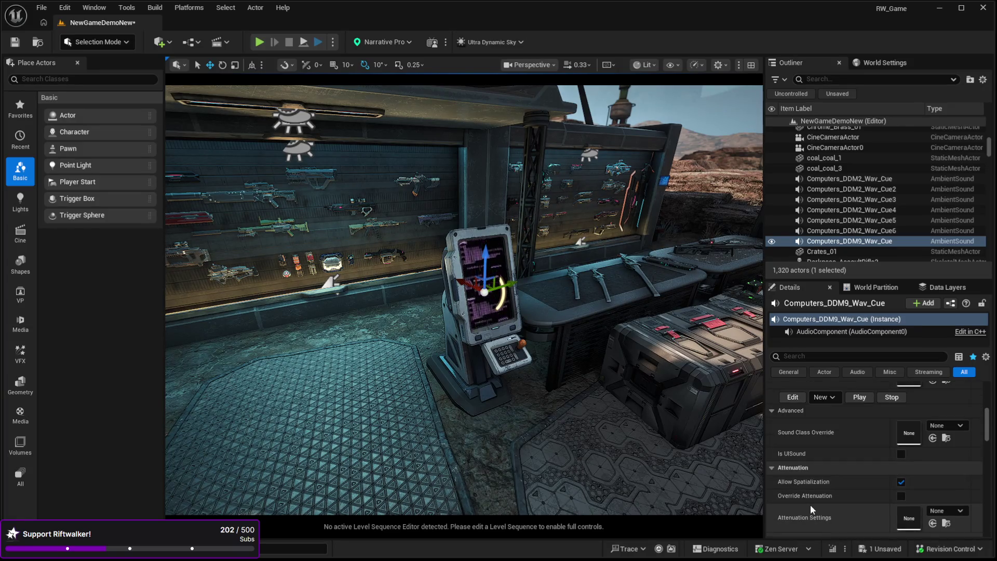
{"action": "left_click", "coordinate": [902, 496]}
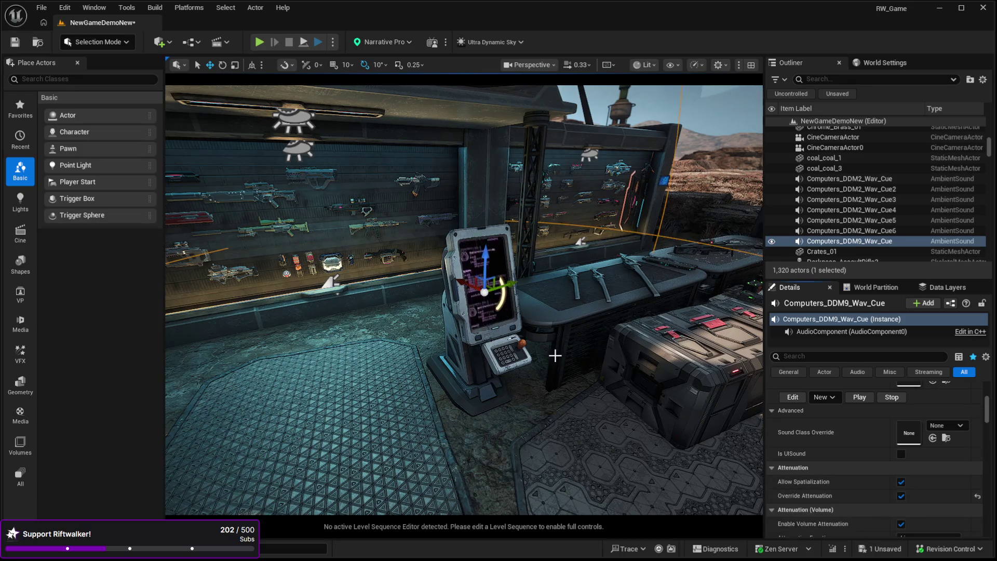
{"action": "scroll", "coordinate": [813, 432], "scroll_direction": "down", "scroll_amount": 3}
{"action": "scroll", "coordinate": [812, 433], "scroll_direction": "down", "scroll_amount": 2}
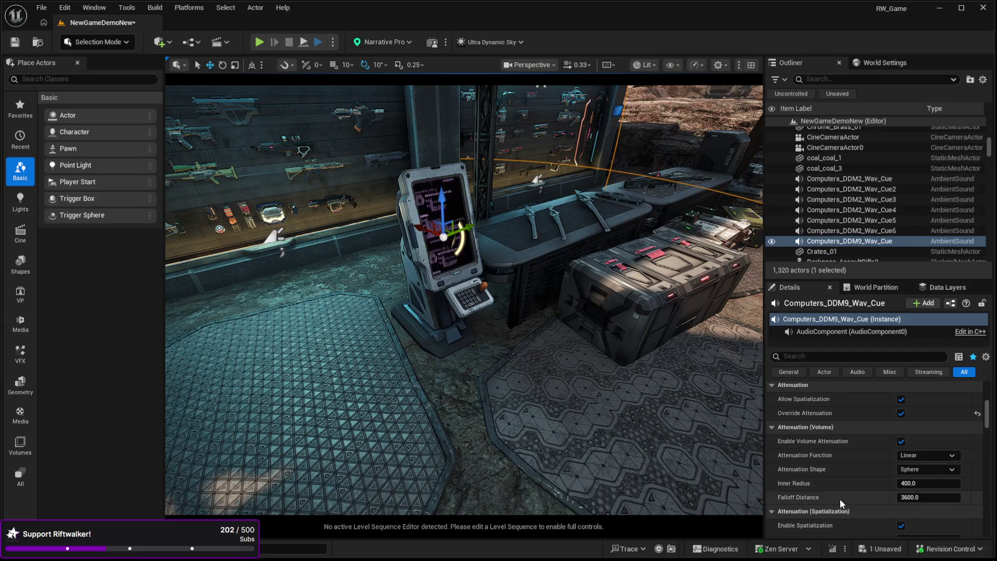
{"action": "left_click_drag", "start_coordinate": [930, 483], "coordinate": [872, 483]}
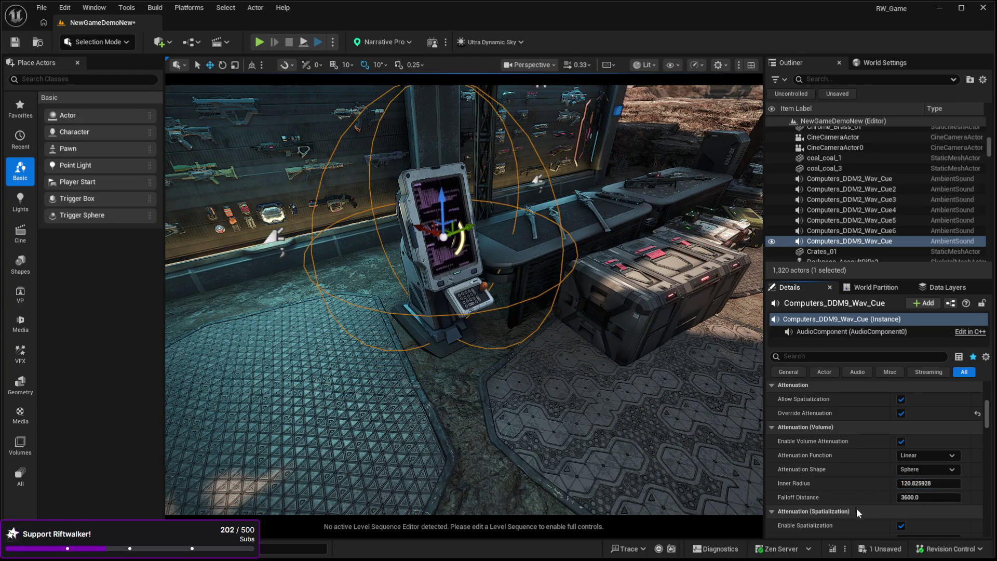
{"action": "left_click_drag", "start_coordinate": [929, 497], "coordinate": [865, 497]}
Step: Raise falloff distance to about 268.8, check the spheres around the kiosk, and deselect
{"action": "left_click_drag", "start_coordinate": [573, 390], "coordinate": [514, 377]}
{"action": "left_click_drag", "start_coordinate": [908, 497], "coordinate": [948, 497]}
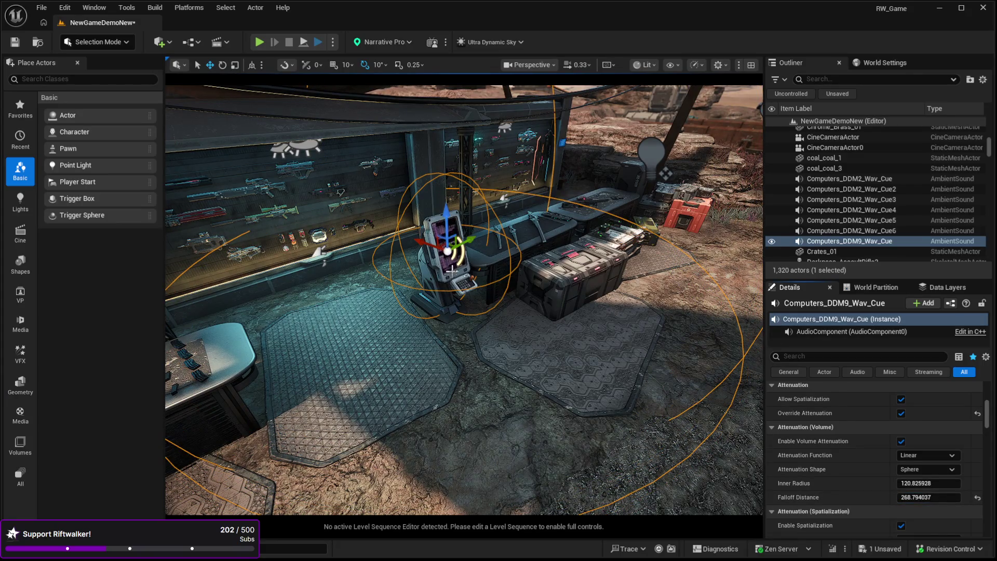
{"action": "left_click_drag", "start_coordinate": [473, 300], "coordinate": [517, 292]}
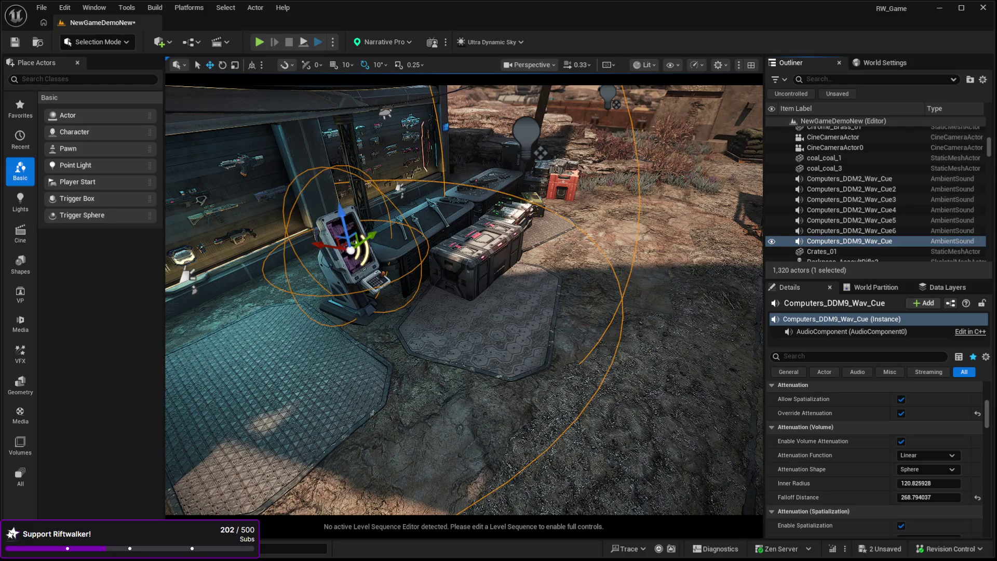
{"action": "left_click_drag", "start_coordinate": [682, 321], "coordinate": [682, 285]}
{"action": "left_click_drag", "start_coordinate": [521, 327], "coordinate": [520, 320]}
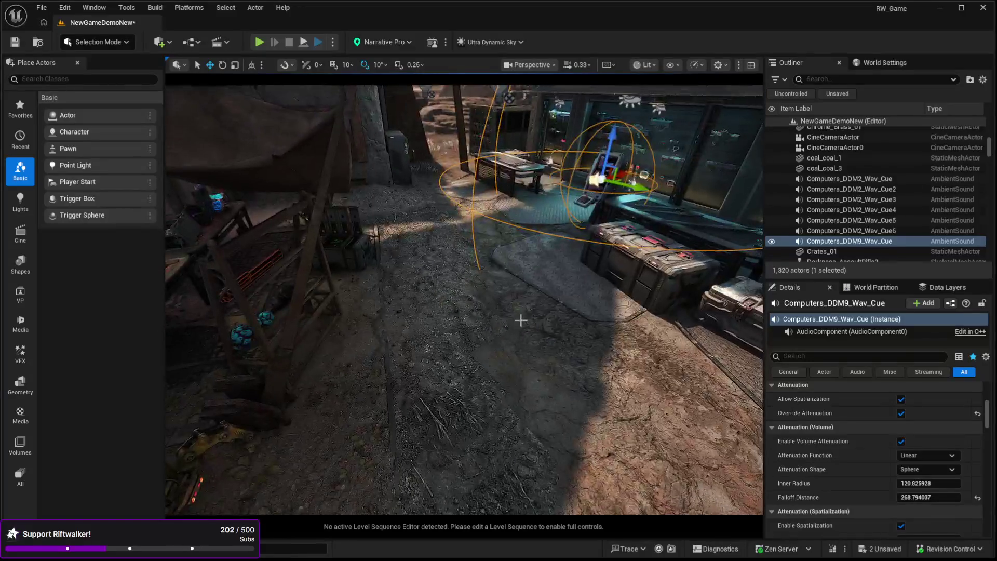
{"action": "left_click", "coordinate": [510, 447]}
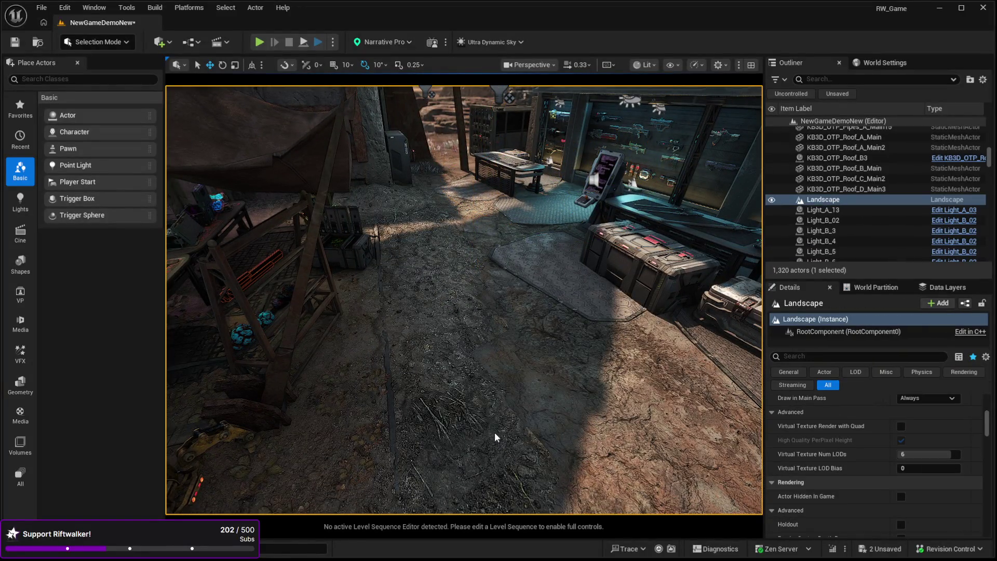
{"action": "key", "text": "alt+p"}
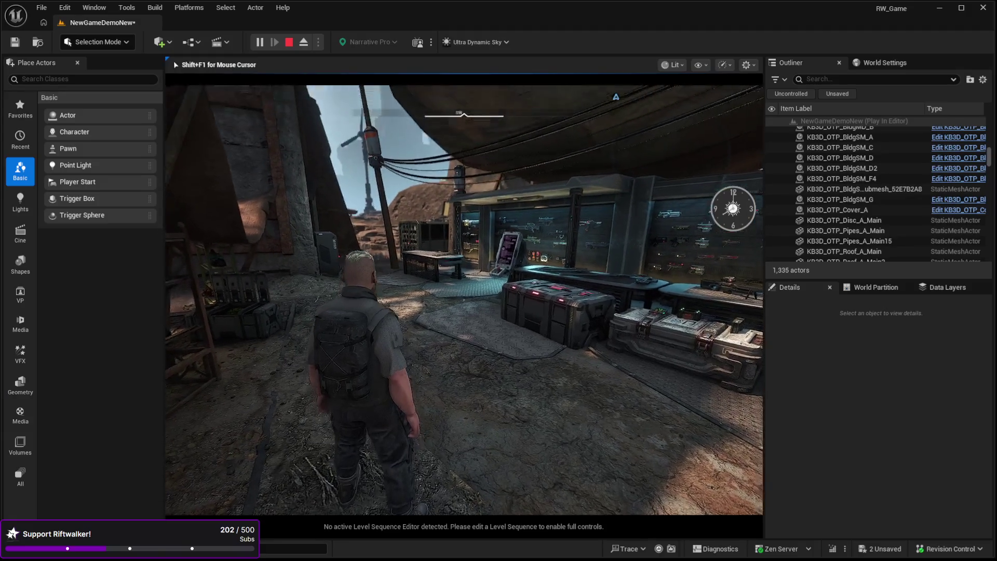
{"action": "key", "text": "w"}
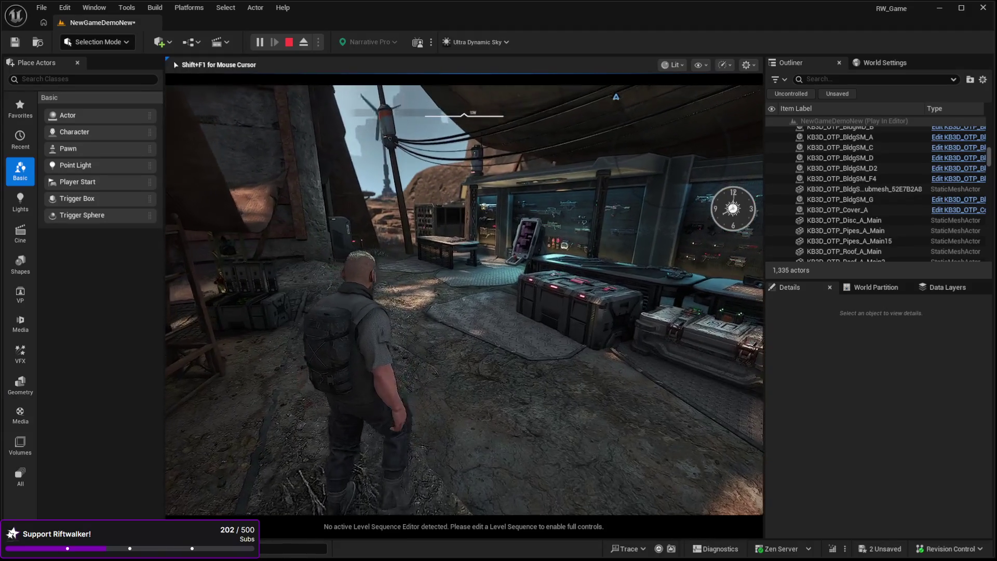
{"action": "key", "text": "w"}
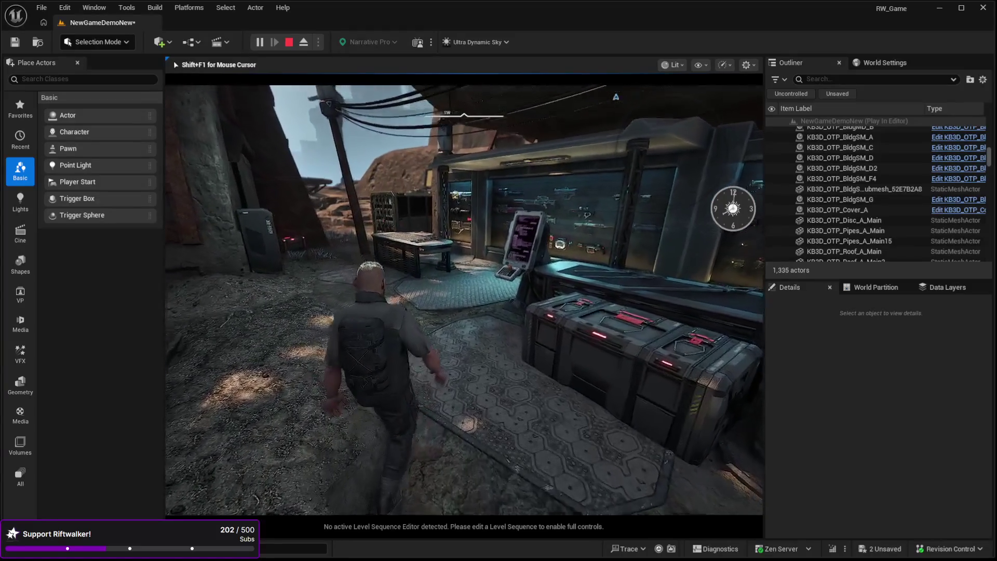
{"action": "key", "text": "w"}
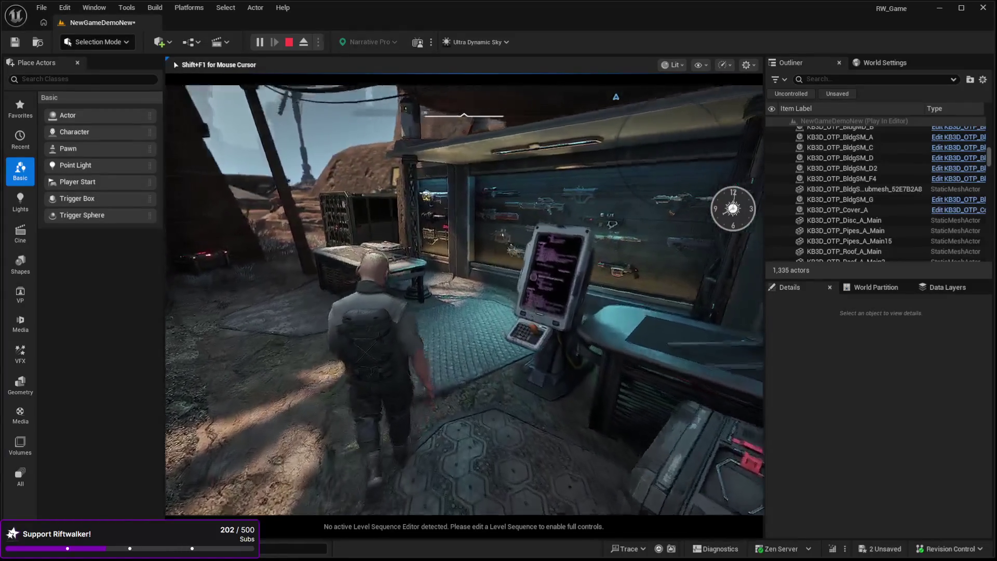
{"action": "key", "text": "w"}
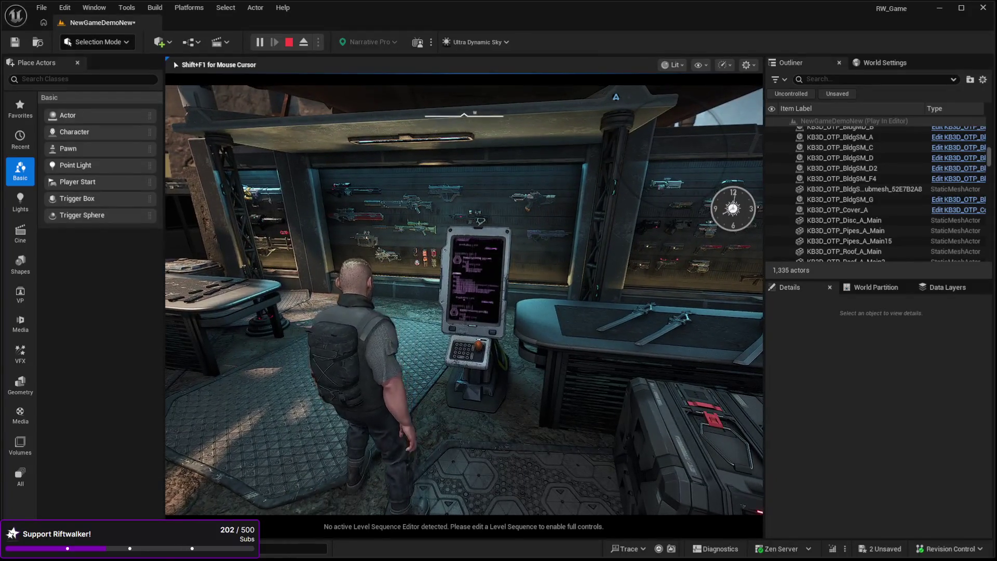
{"action": "key", "text": "w"}
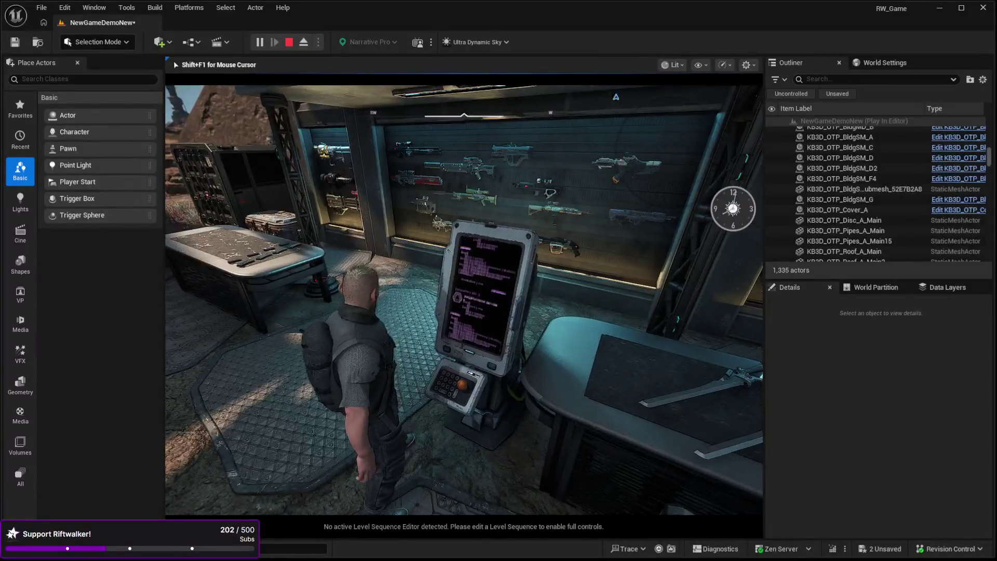
{"action": "key", "text": "Escape"}
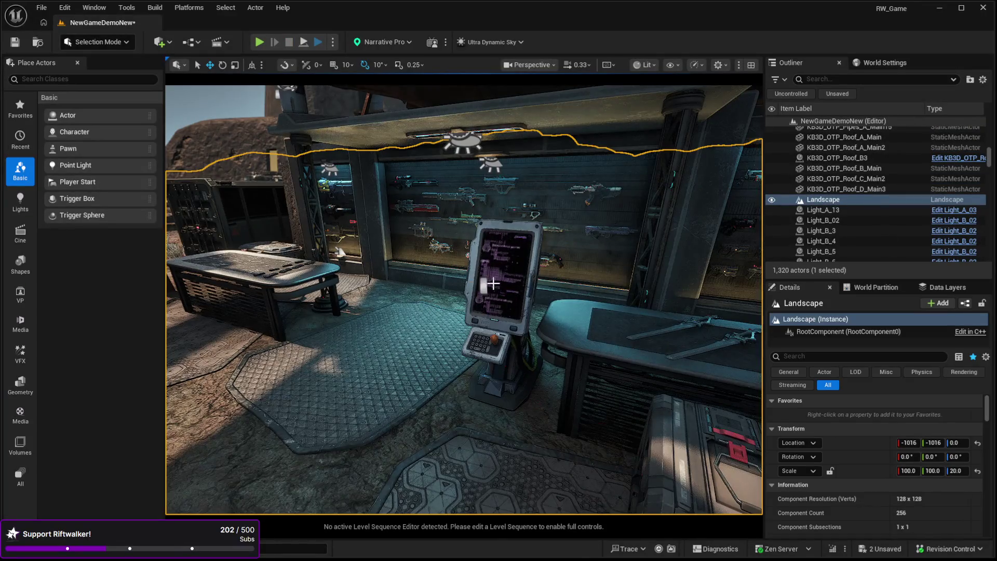
Step: Raise the kiosk's Computers_DDM9_Wav_Cue Volume Multiplier from 1.0 to 5.0, then launch a play session
{"action": "left_click", "coordinate": [488, 287]}
{"action": "scroll", "coordinate": [818, 444], "scroll_direction": "down", "scroll_amount": 3}
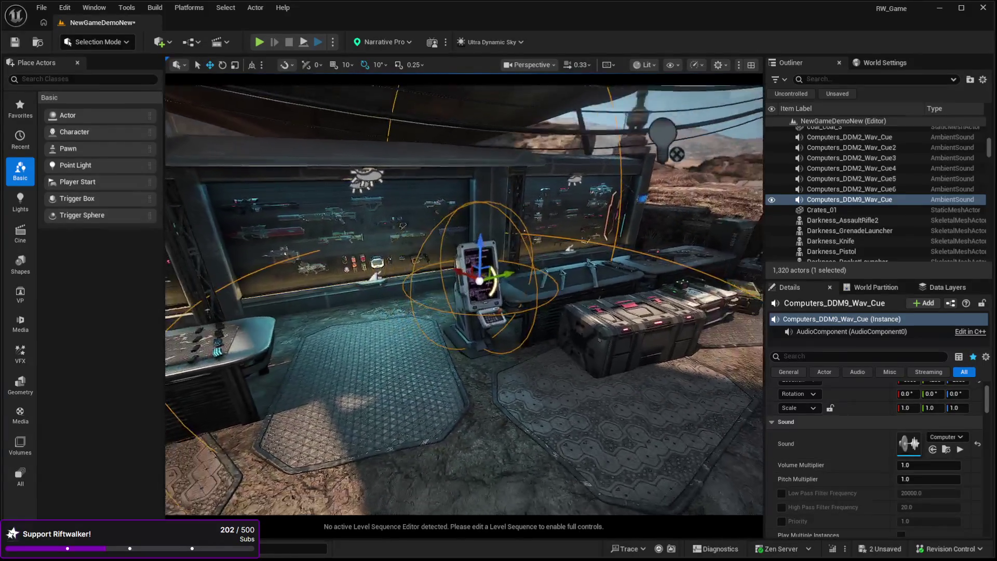
{"action": "scroll", "coordinate": [854, 475], "scroll_direction": "down", "scroll_amount": 5}
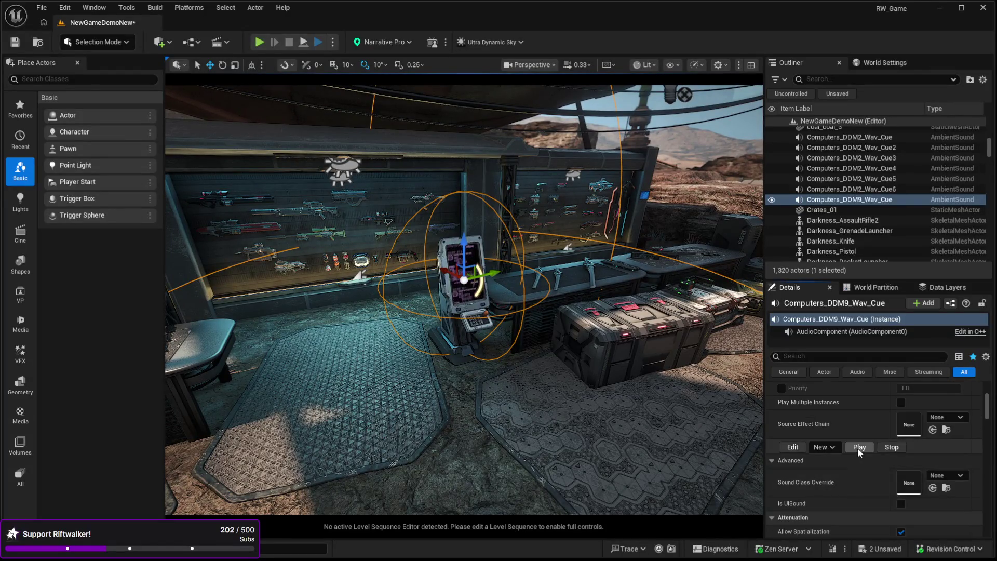
{"action": "scroll", "coordinate": [783, 452], "scroll_direction": "down", "scroll_amount": 3}
{"action": "scroll", "coordinate": [835, 476], "scroll_direction": "down", "scroll_amount": 2}
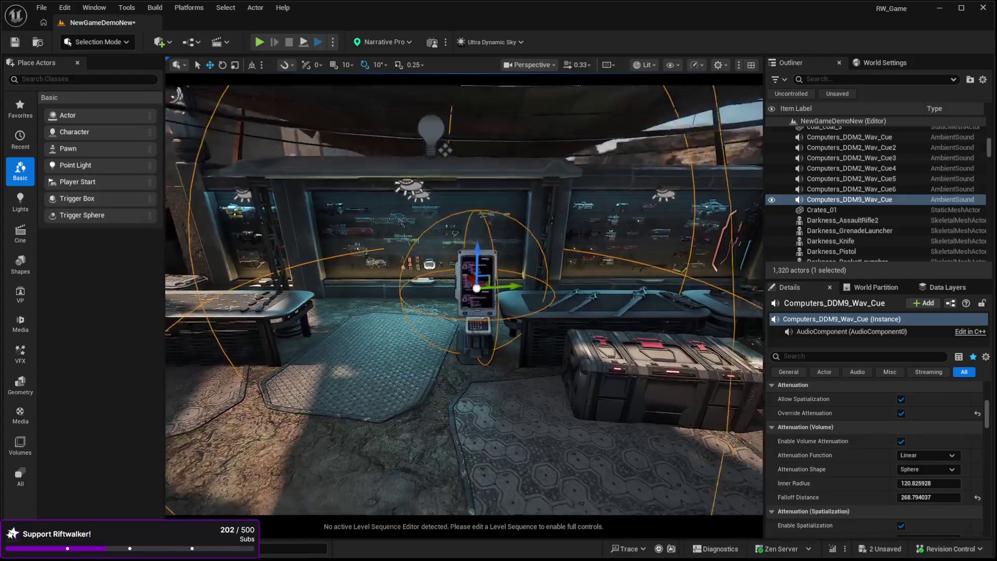
{"action": "scroll", "coordinate": [819, 494], "scroll_direction": "up", "scroll_amount": 5}
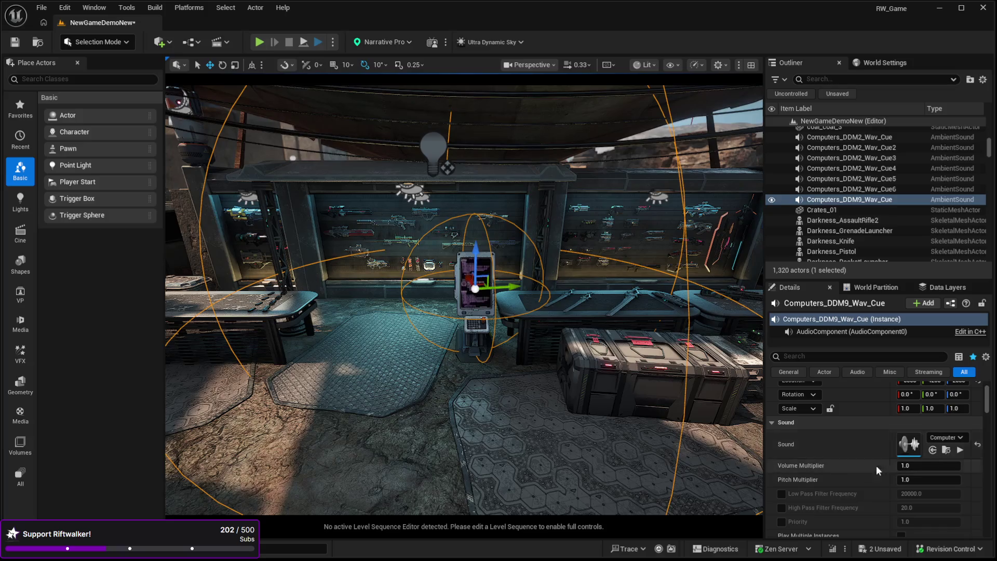
{"action": "type", "text": "5"}
{"action": "key", "text": "Return"}
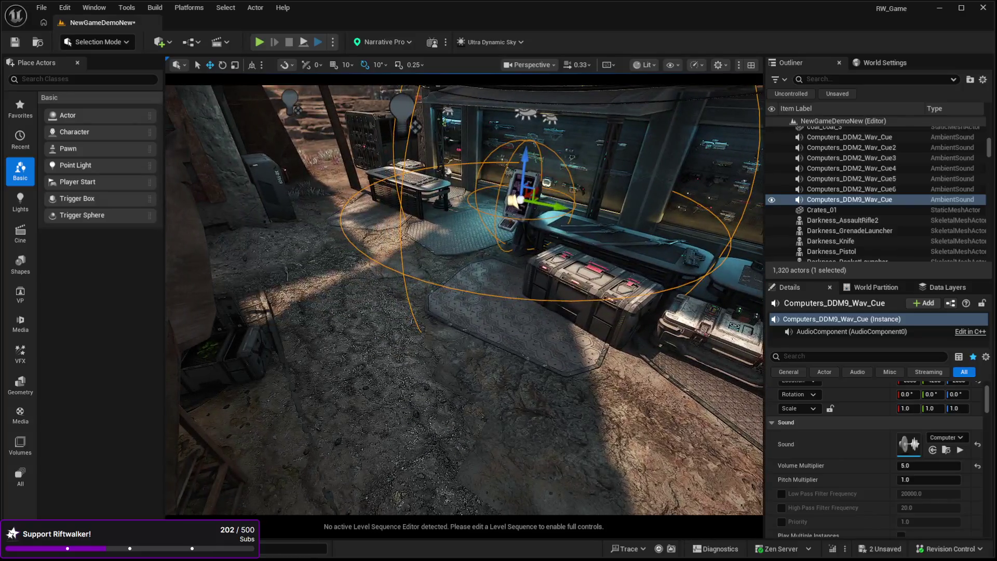
{"action": "left_click", "coordinate": [539, 465]}
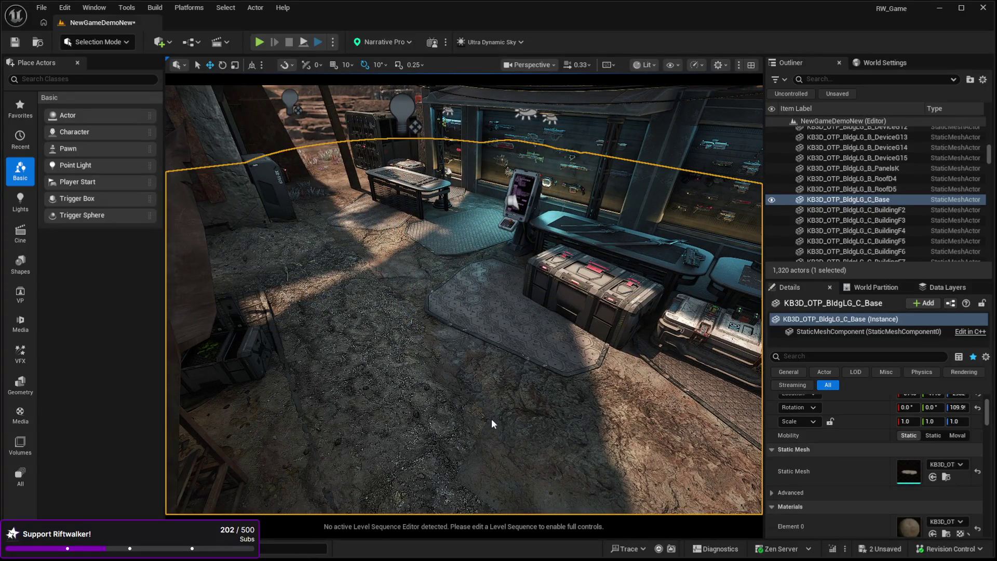
{"action": "key", "text": "alt+p"}
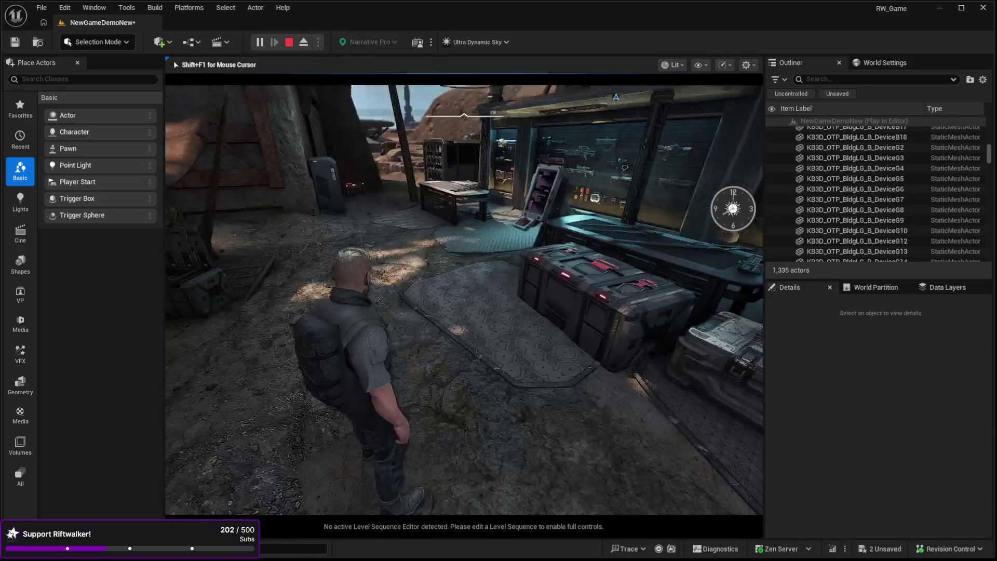
Step: Walk the character past the weapon kiosk toward the desert and back, then stop playing
{"action": "key", "text": "w"}
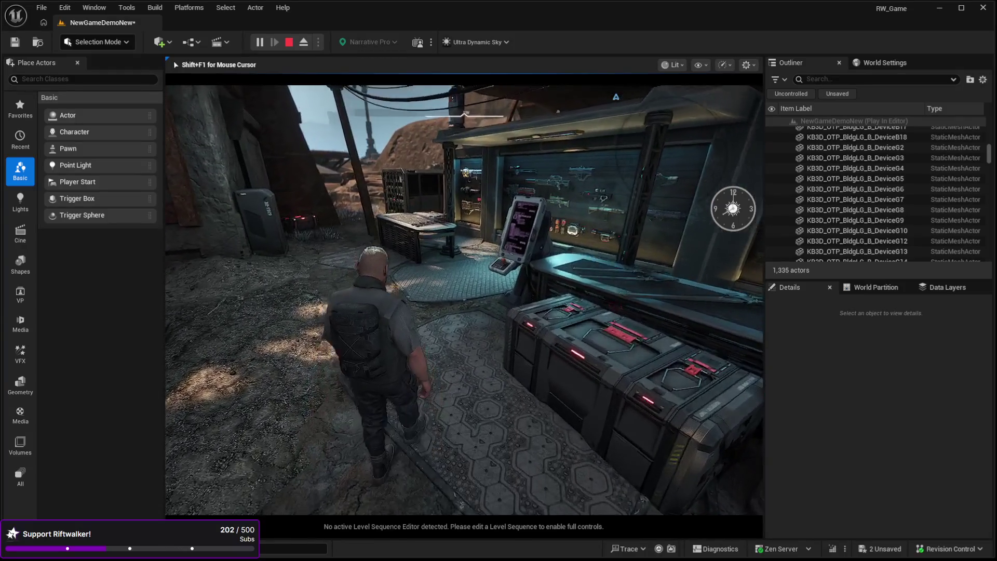
{"action": "key", "text": "w"}
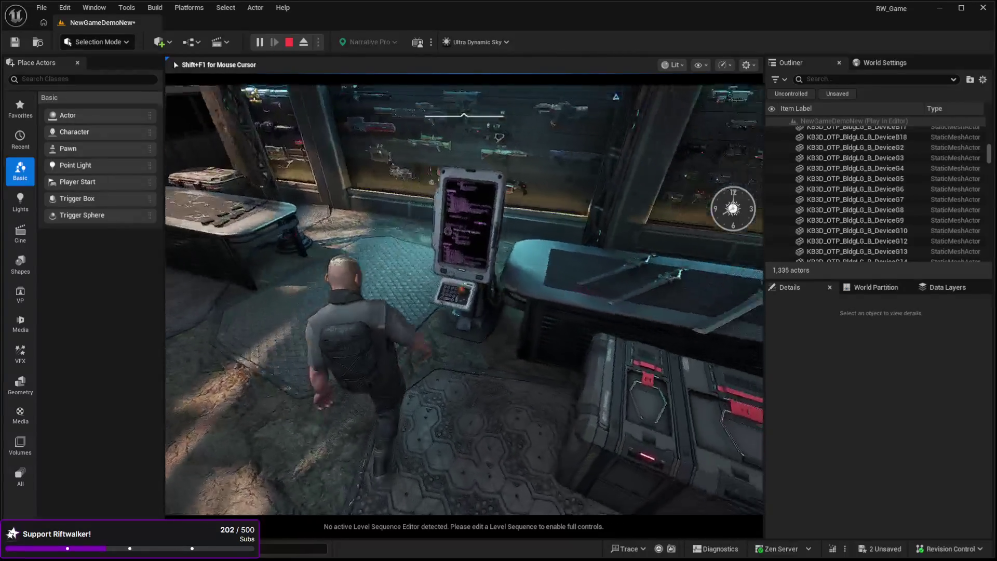
{"action": "key", "text": "w"}
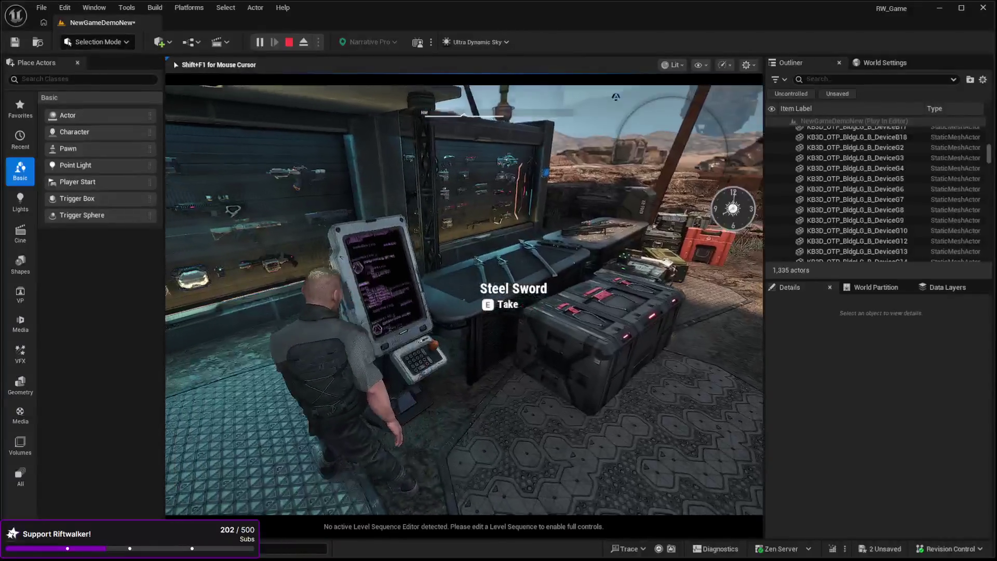
{"action": "key", "text": "w"}
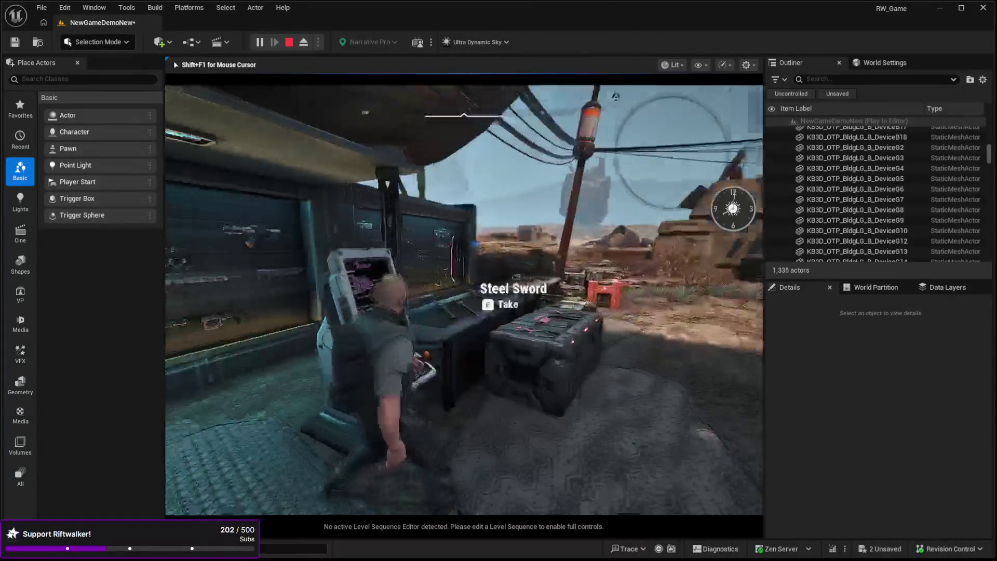
{"action": "key", "text": "s"}
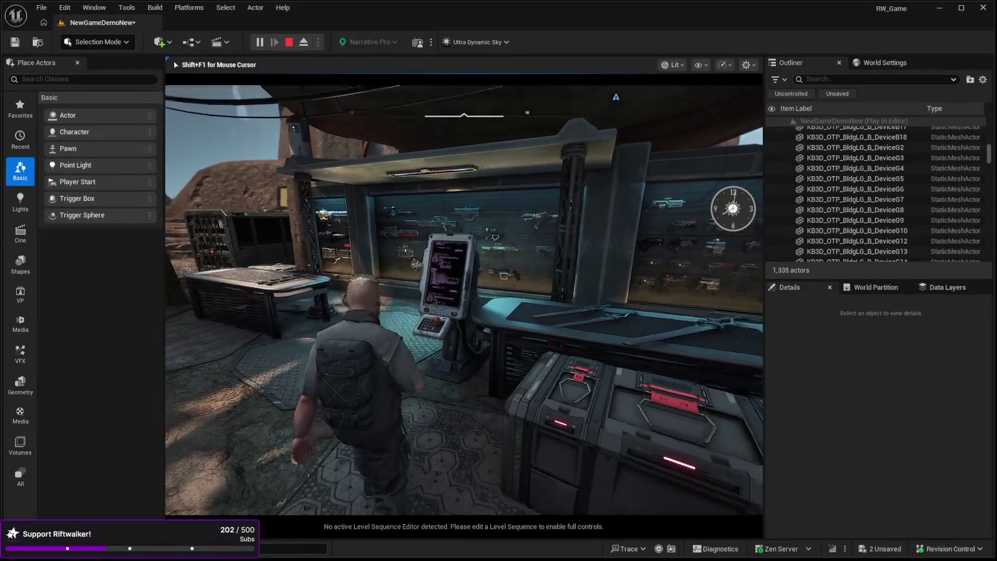
{"action": "key", "text": "Escape"}
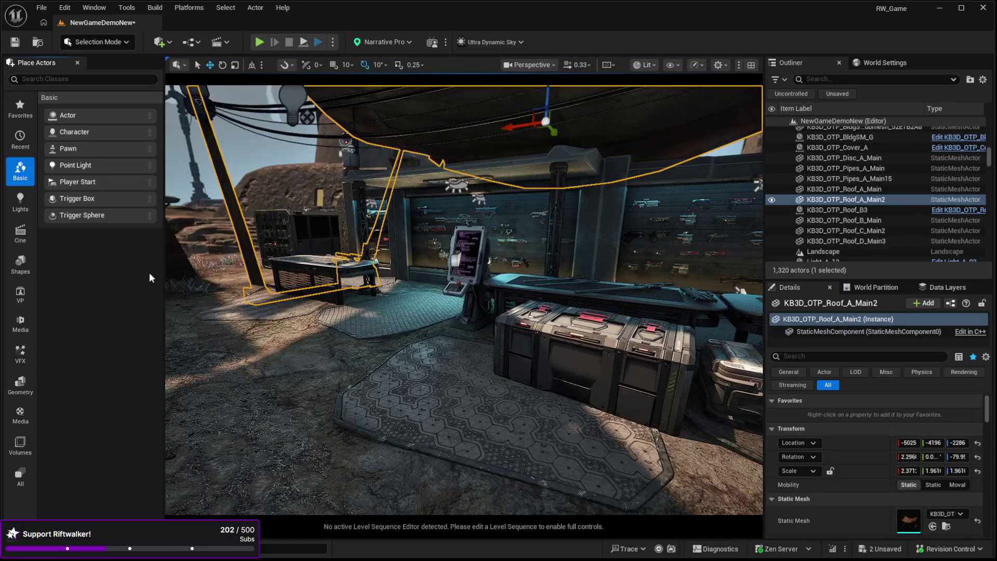
Step: Assign a Sound Class Override to the kiosk's Computers_DDM9_Wav_Cue sound and start another play session
{"action": "left_click", "coordinate": [456, 259]}
{"action": "key", "text": "f"}
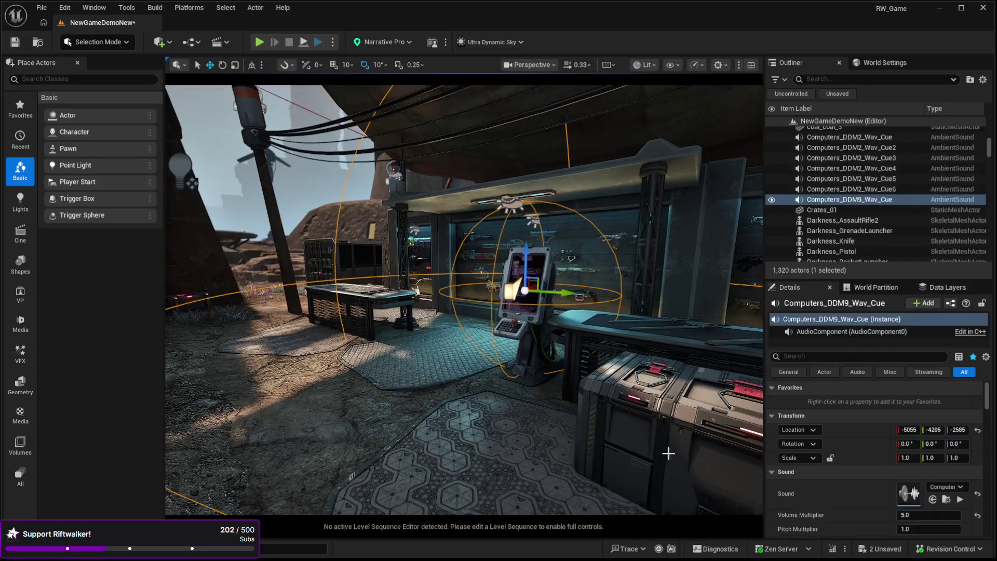
{"action": "scroll", "coordinate": [861, 472], "scroll_direction": "down", "scroll_amount": 5}
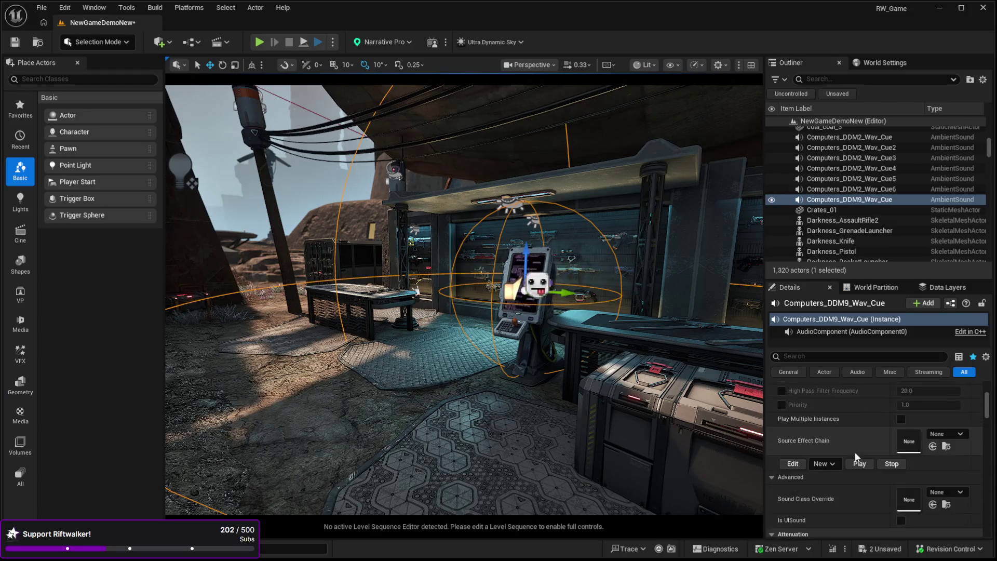
{"action": "scroll", "coordinate": [855, 469], "scroll_direction": "up", "scroll_amount": 2}
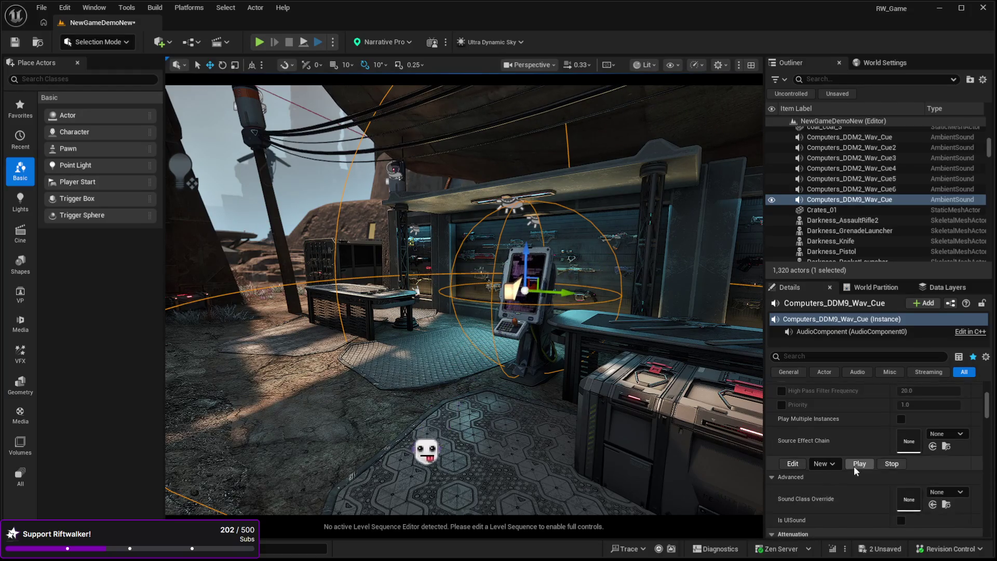
{"action": "scroll", "coordinate": [853, 470], "scroll_direction": "down", "scroll_amount": 1}
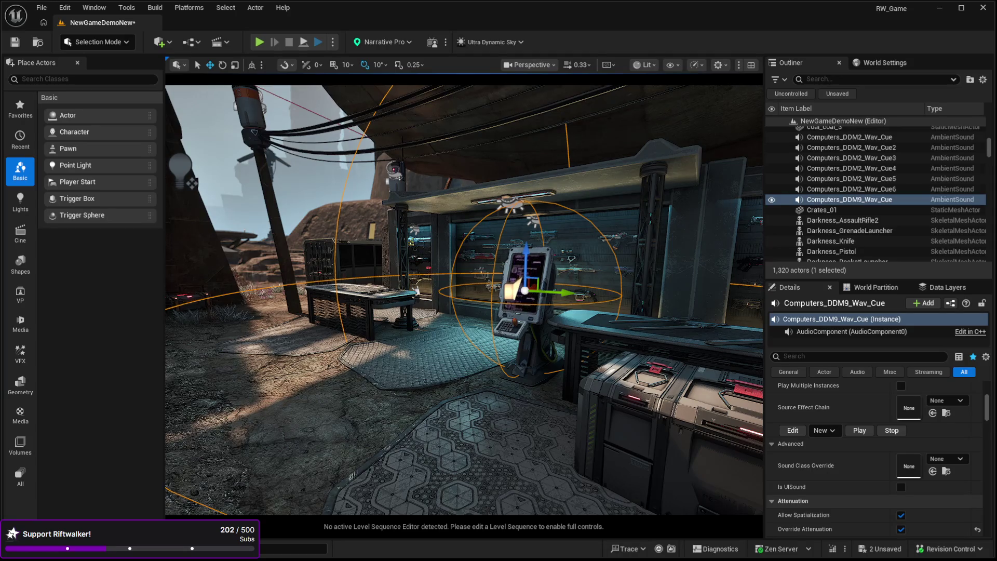
{"action": "left_click", "coordinate": [933, 471]}
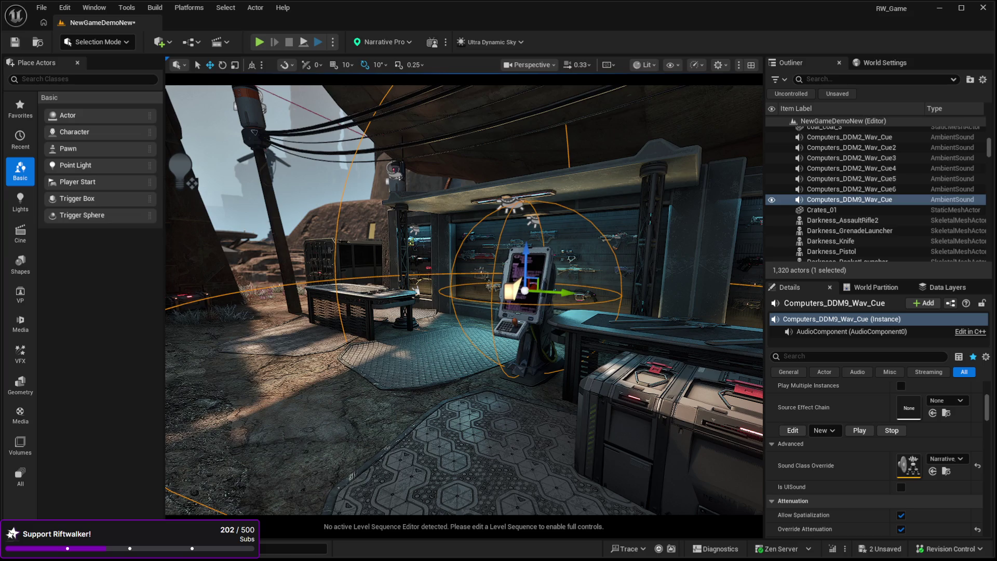
{"action": "mouse_move", "coordinate": [645, 244]}
{"action": "left_mouse_down"}
{"action": "mouse_move", "coordinate": [605, 348]}
{"action": "mouse_move", "coordinate": [475, 394]}
{"action": "left_mouse_up"}
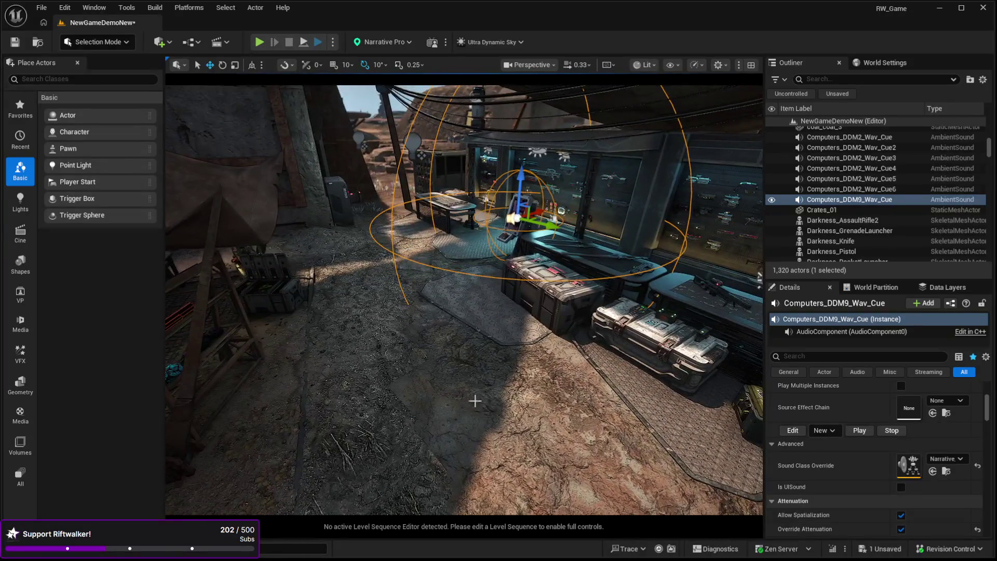
{"action": "left_click", "coordinate": [512, 468]}
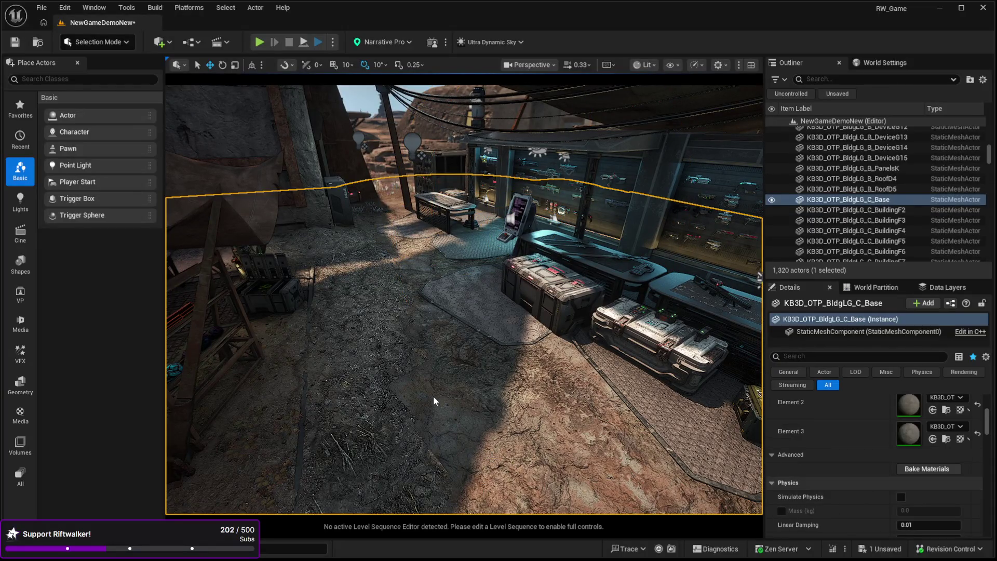
{"action": "key", "text": "alt+p"}
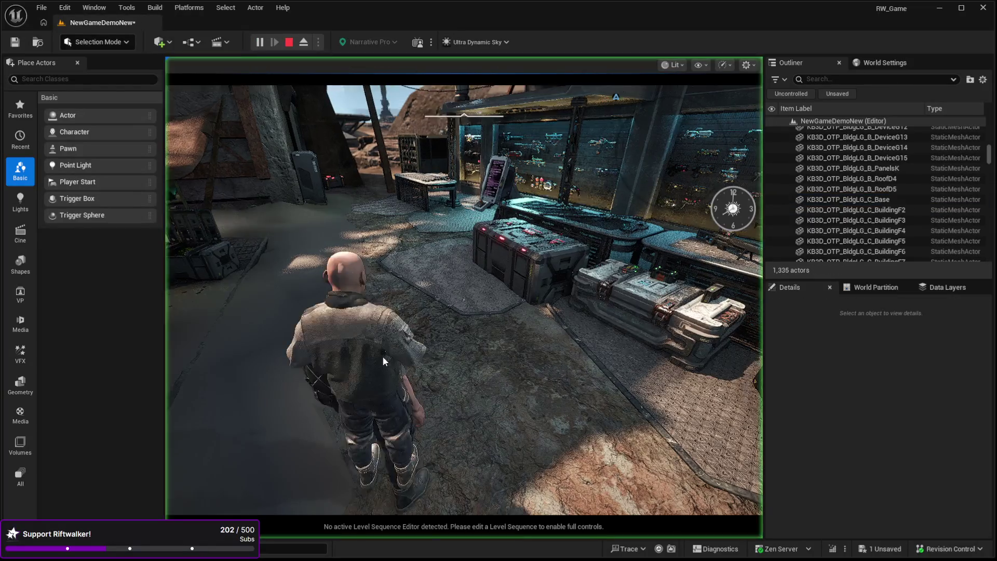
Step: Walk the character up to the kiosk terminal, end the session, and reselect the computer ambient sound
{"action": "key", "text": "w"}
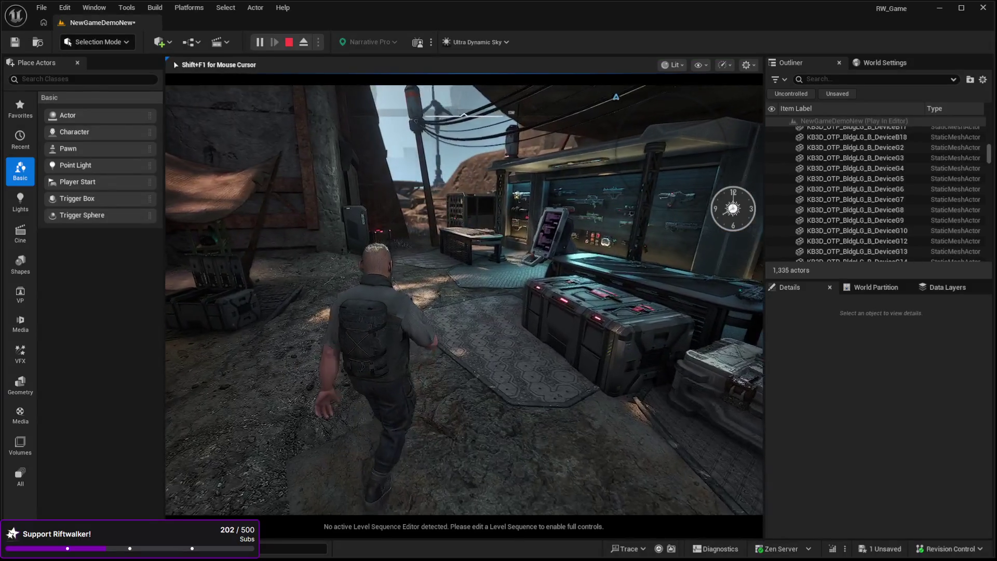
{"action": "key", "text": "w"}
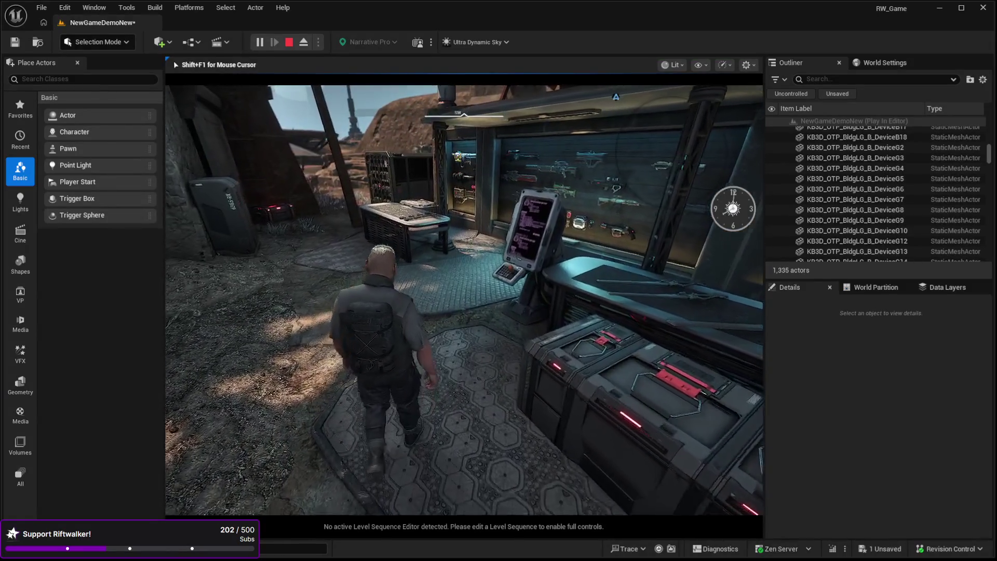
{"action": "key", "text": "w"}
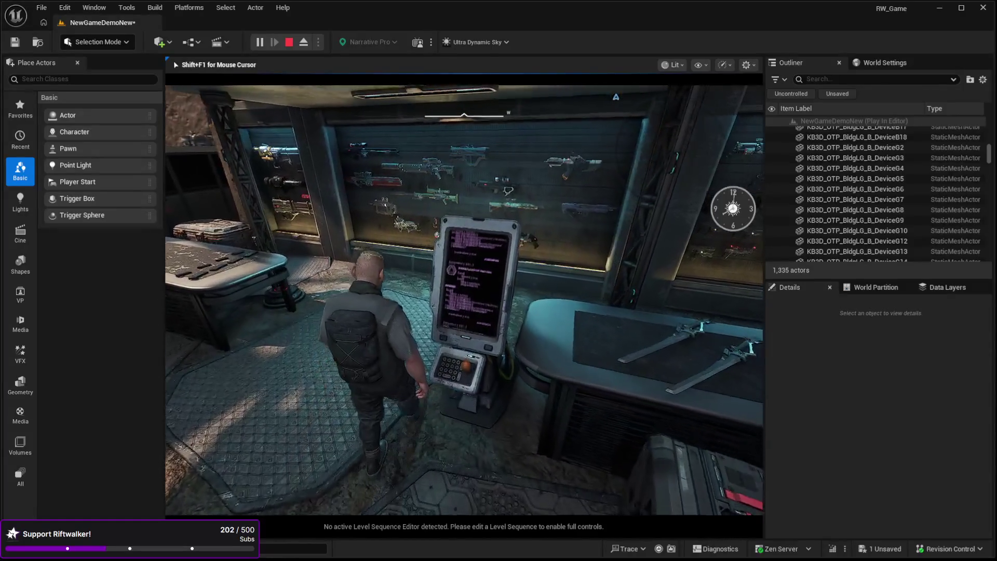
{"action": "key", "text": "w"}
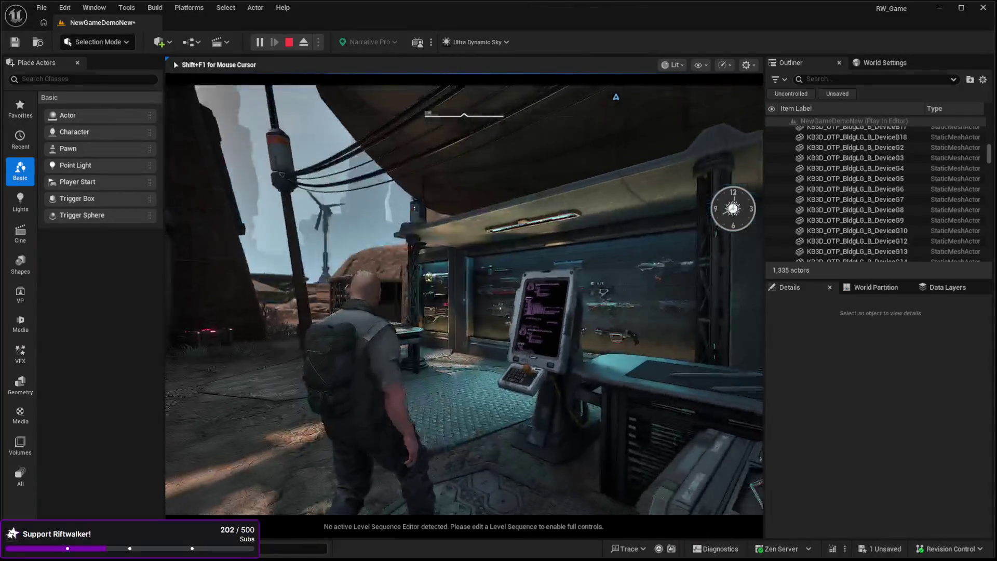
{"action": "key", "text": "Escape"}
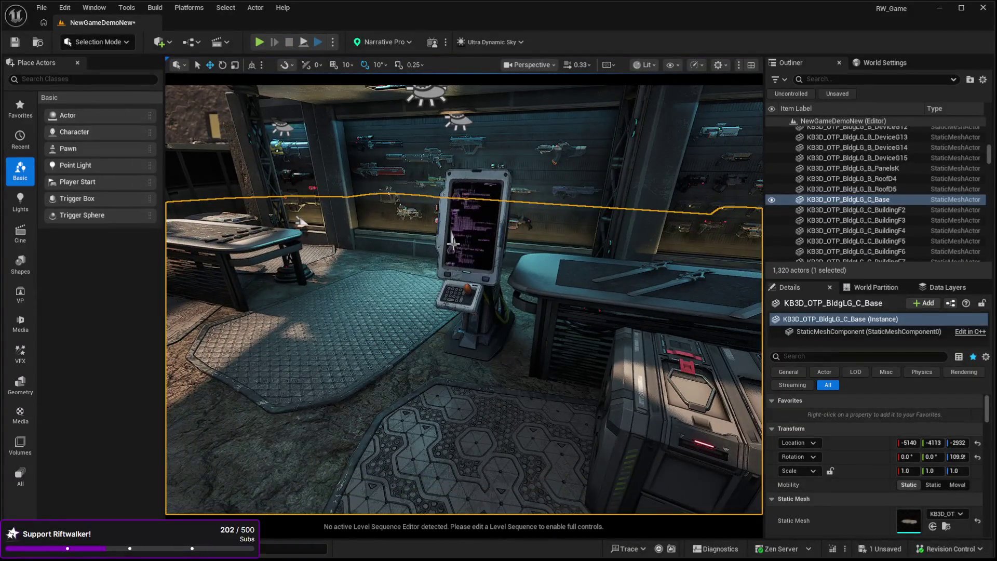
{"action": "left_click", "coordinate": [452, 241]}
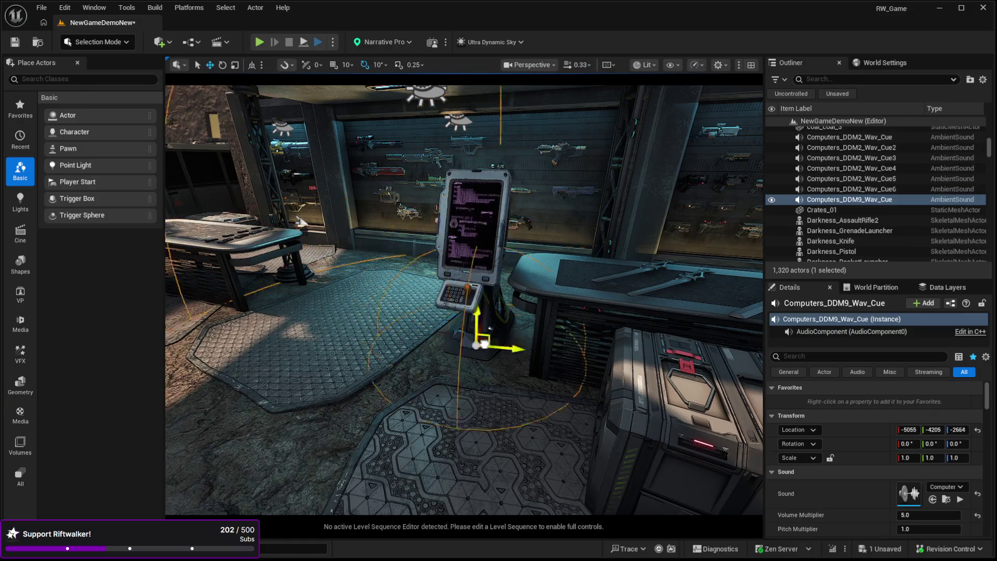
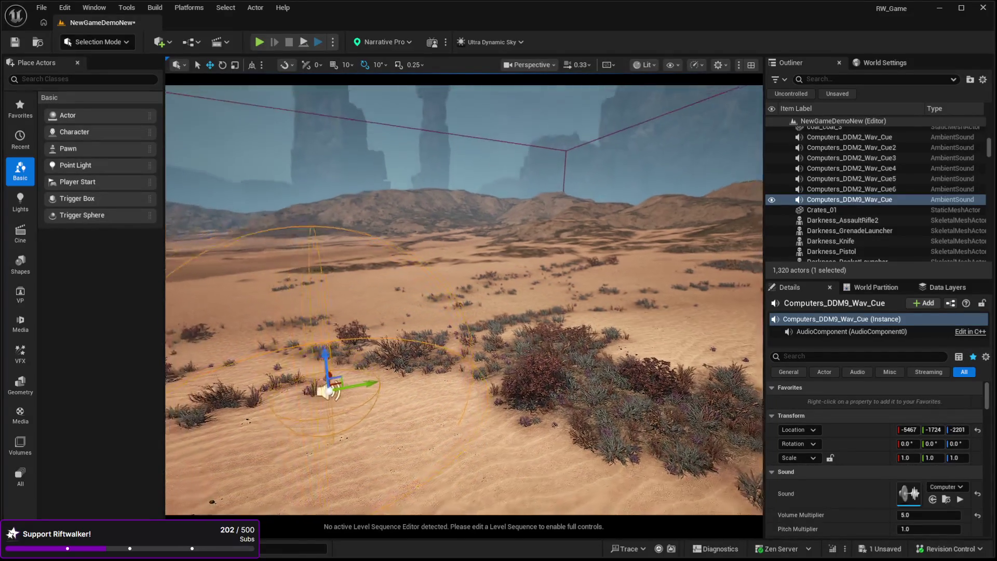
Step: Set the sound's Inner Radius to 432.33, then fly into and back out of its attenuation sphere
{"action": "scroll", "coordinate": [854, 507], "scroll_direction": "down", "scroll_amount": 2}
{"action": "scroll", "coordinate": [853, 507], "scroll_direction": "down", "scroll_amount": 8}
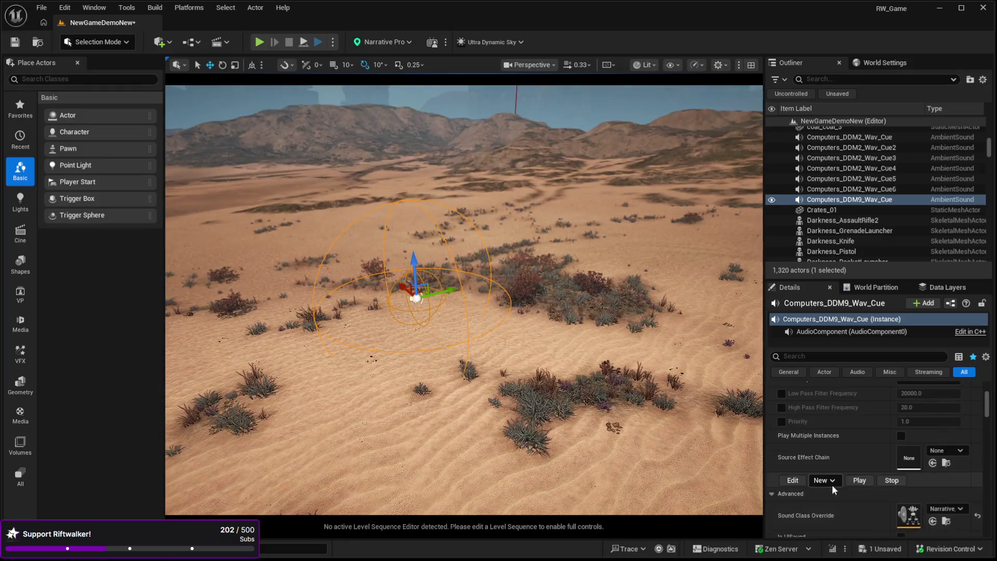
{"action": "scroll", "coordinate": [859, 495], "scroll_direction": "down", "scroll_amount": 5}
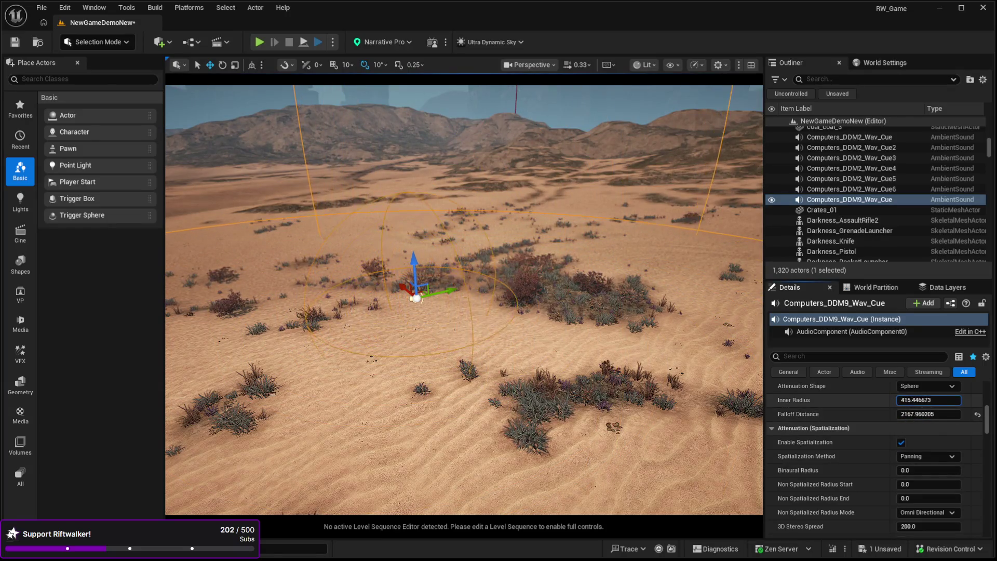
{"action": "key", "text": "w"}
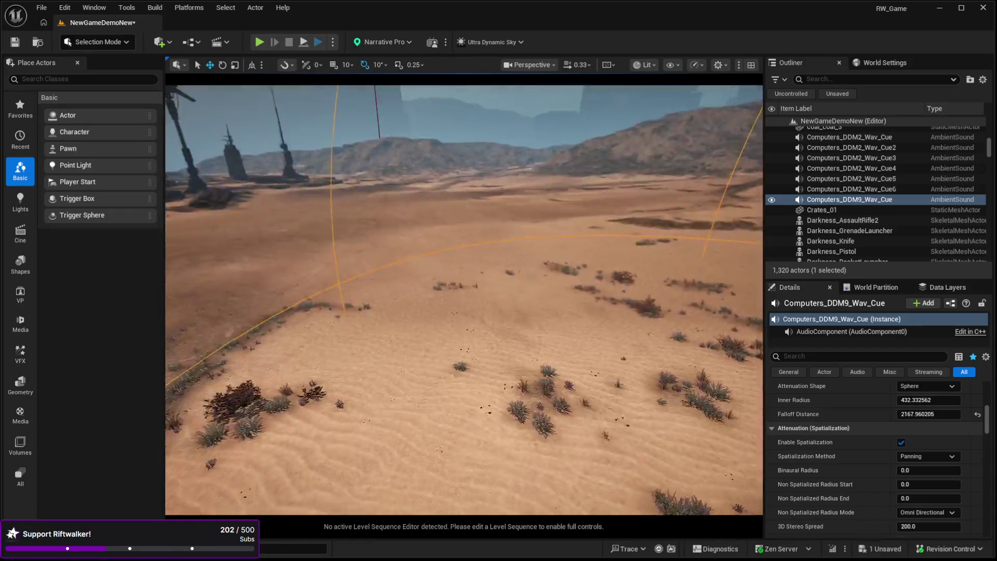
{"action": "key", "text": "s"}
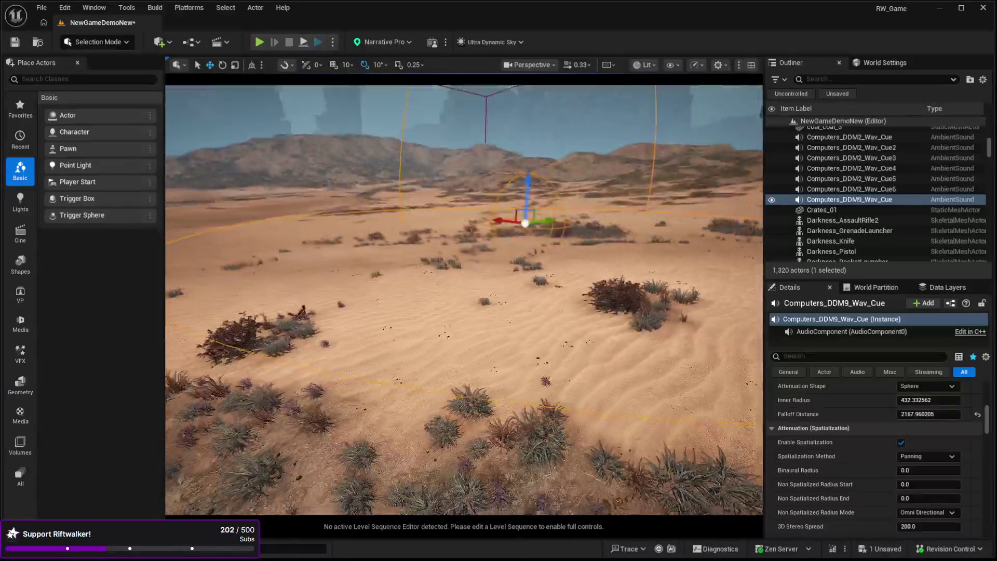
Step: Turn toward the sound actor, select the landscape, and start a Play-in-Editor test
{"action": "left_click_drag", "start_coordinate": [323, 394], "coordinate": [351, 394]}
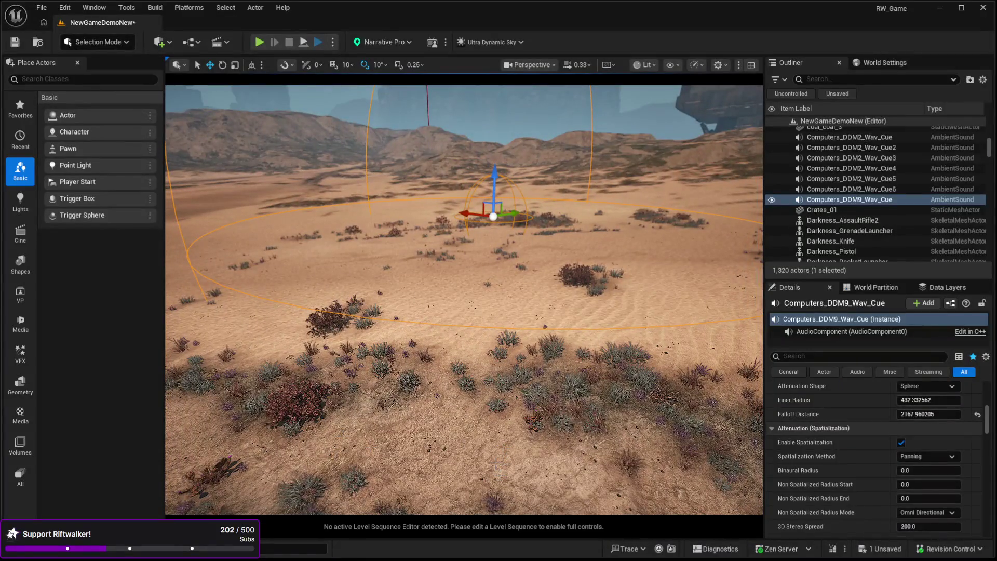
{"action": "left_click", "coordinate": [532, 458]}
{"action": "key", "text": "alt+p"}
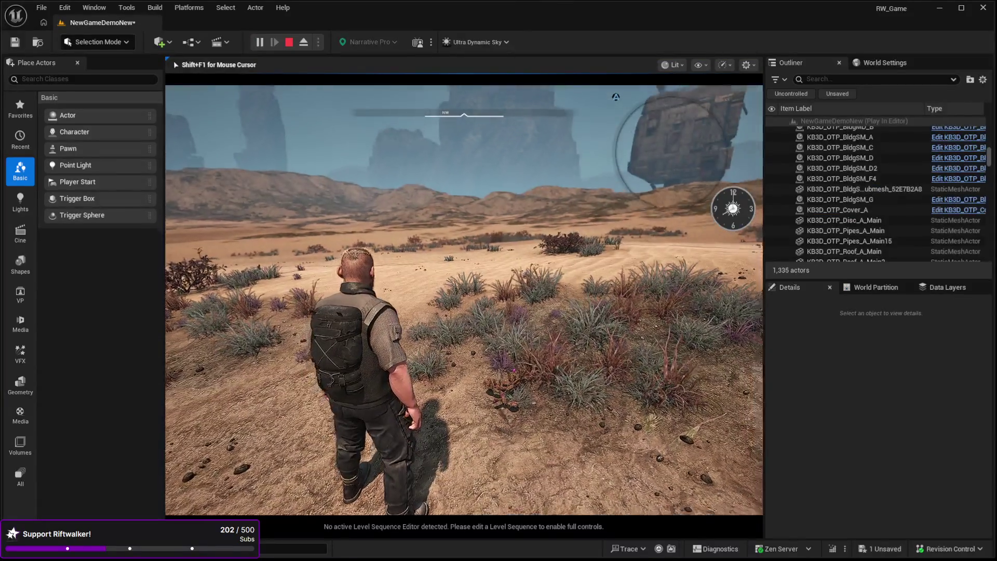
{"action": "key", "text": "w"}
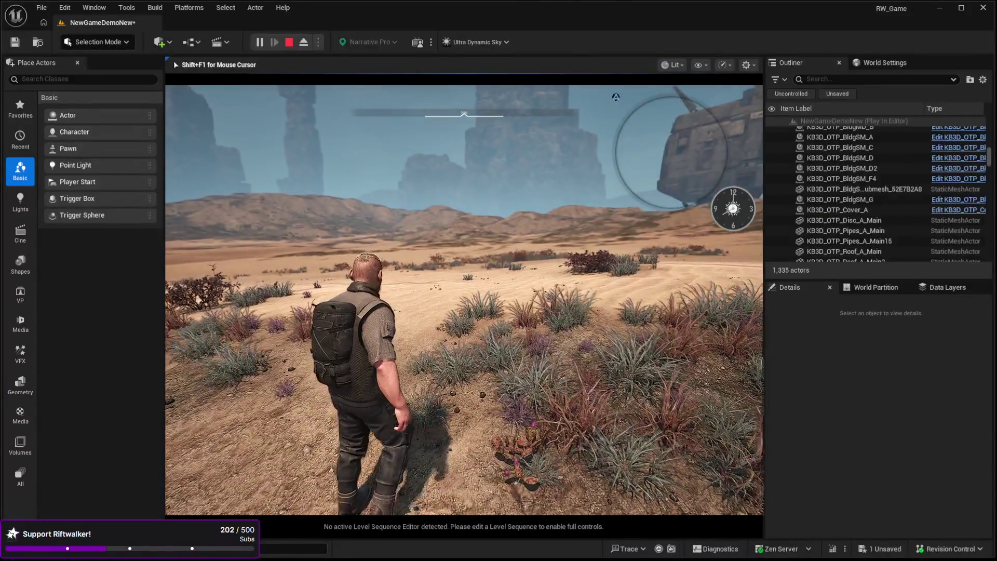
{"action": "key", "text": "w"}
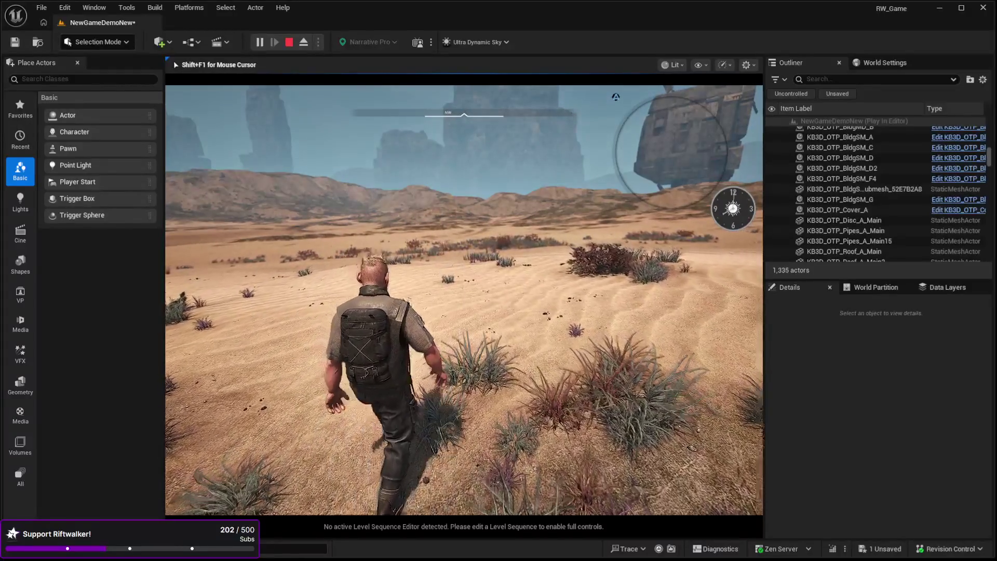
{"action": "key", "text": "w"}
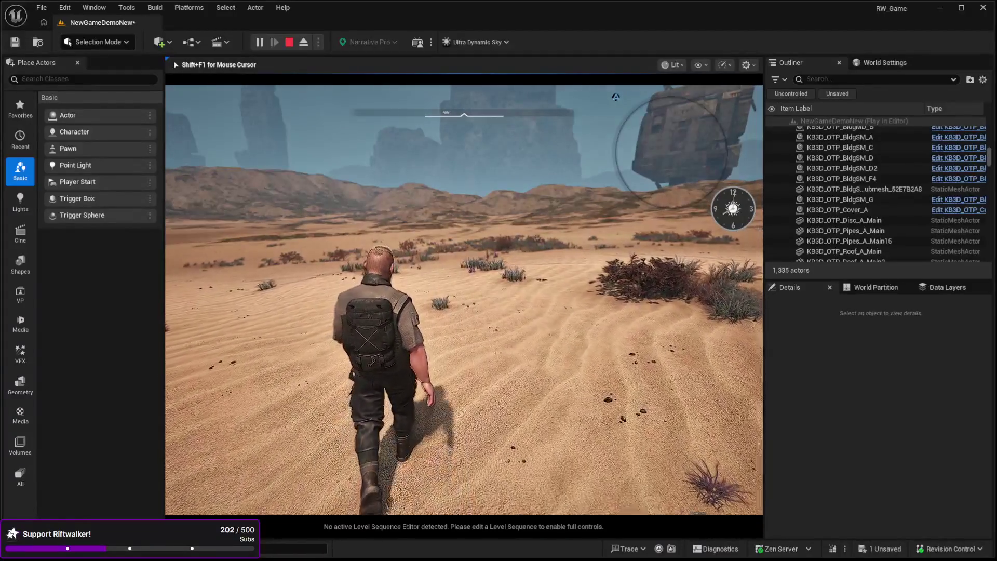
{"action": "key", "text": "w"}
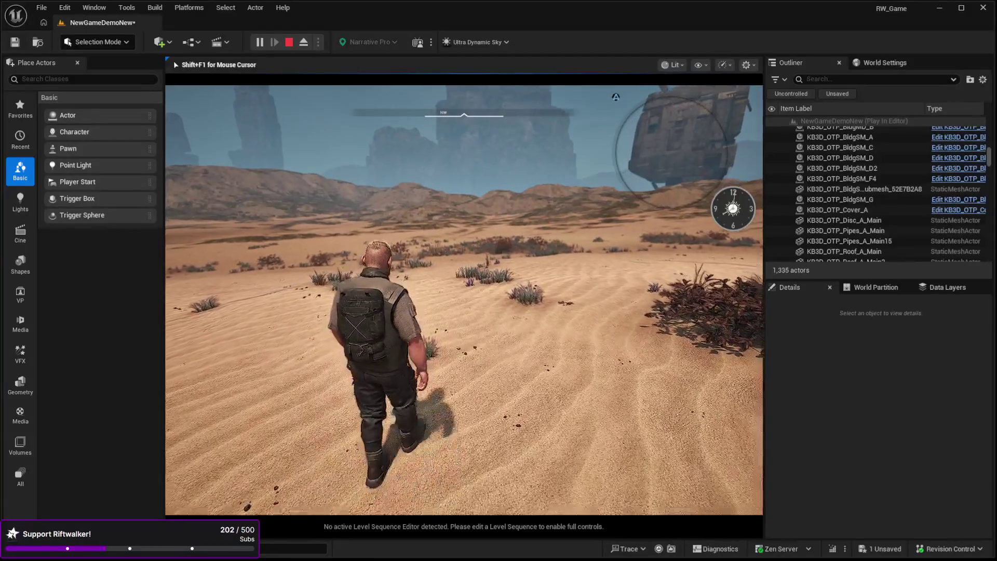
{"action": "key", "text": "w"}
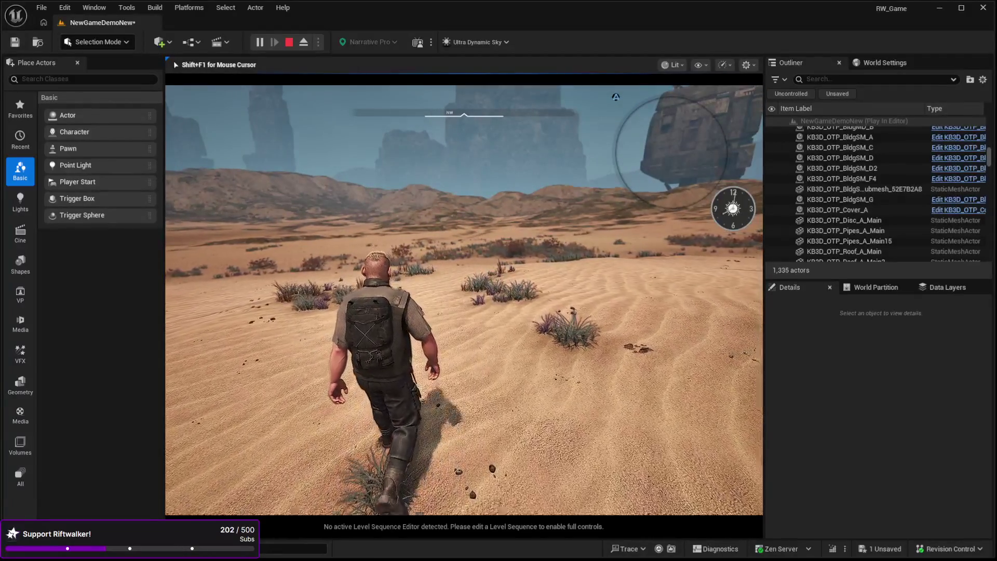
{"action": "key", "text": "w"}
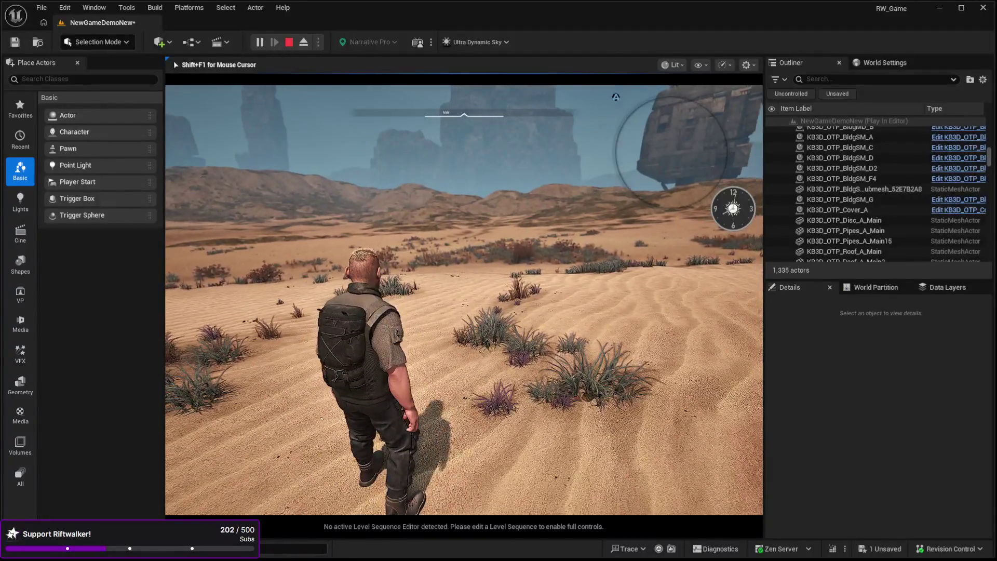
{"action": "key", "text": "Escape"}
{"action": "key", "text": "s"}
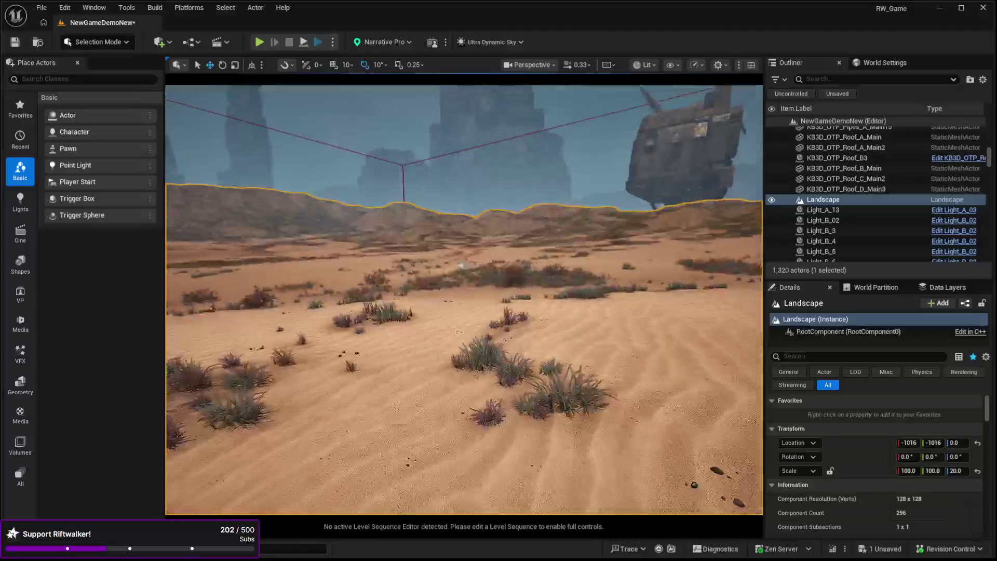
Step: Enable Play Multiple Instances on the Computers_DDM9_Wav_Cue ambient sound
{"action": "left_click", "coordinate": [451, 293]}
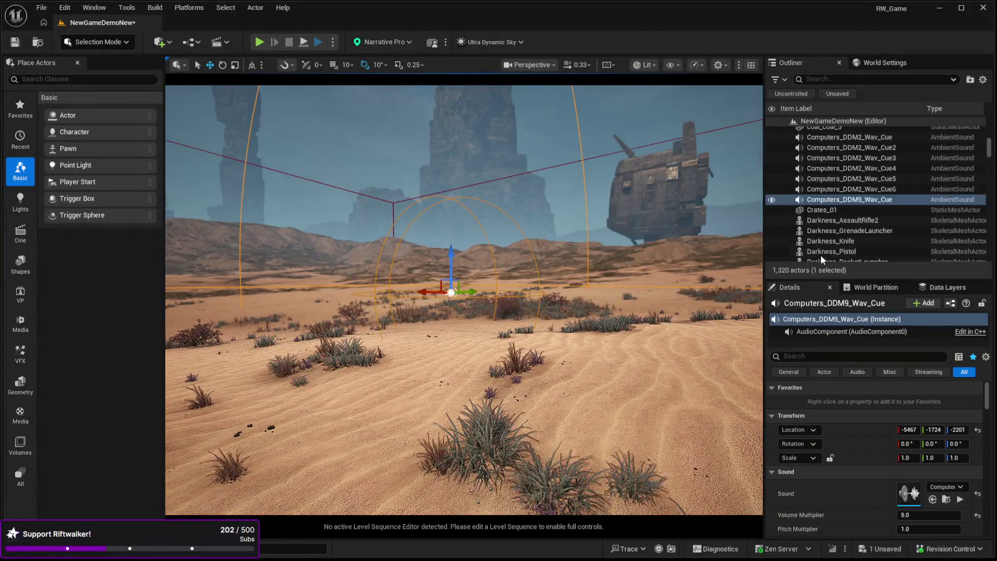
{"action": "mouse_move", "coordinate": [798, 279]}
{"action": "left_mouse_down"}
{"action": "mouse_move", "coordinate": [811, 210]}
{"action": "mouse_move", "coordinate": [827, 292]}
{"action": "mouse_move", "coordinate": [838, 157]}
{"action": "left_mouse_up"}
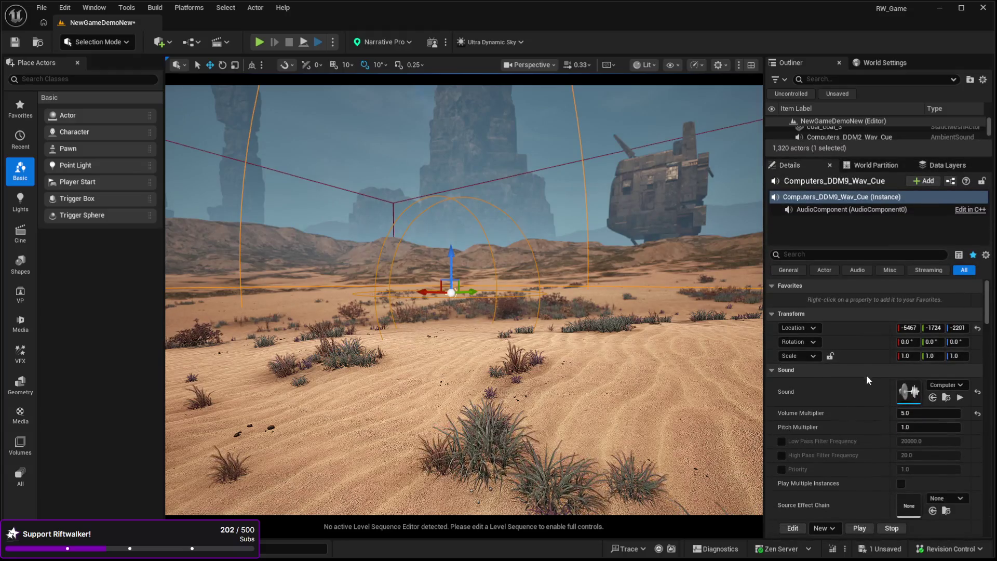
{"action": "scroll", "coordinate": [867, 374], "scroll_direction": "down", "scroll_amount": 2}
{"action": "scroll", "coordinate": [866, 375], "scroll_direction": "down", "scroll_amount": 2}
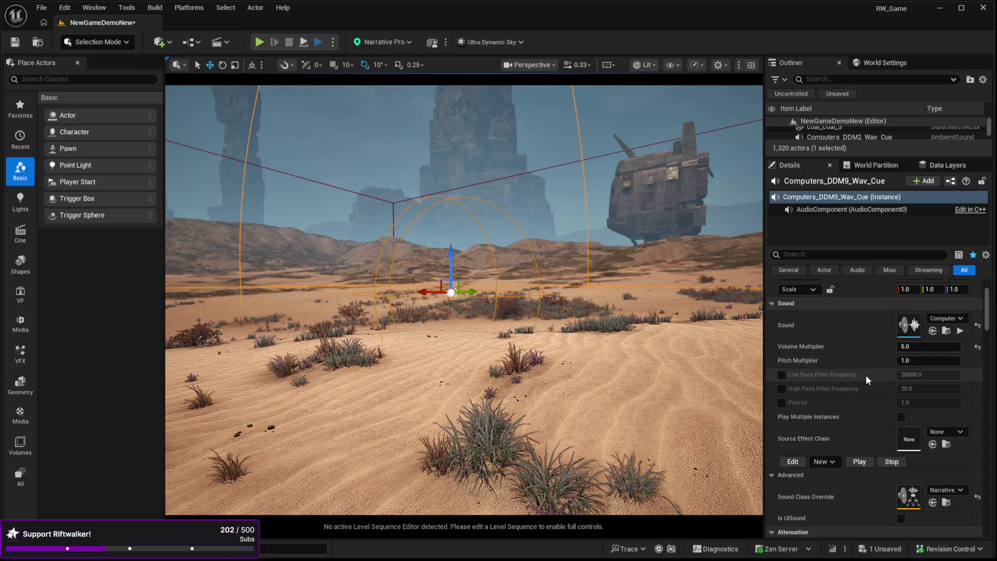
{"action": "scroll", "coordinate": [866, 375], "scroll_direction": "down", "scroll_amount": 2}
{"action": "left_click", "coordinate": [901, 384]}
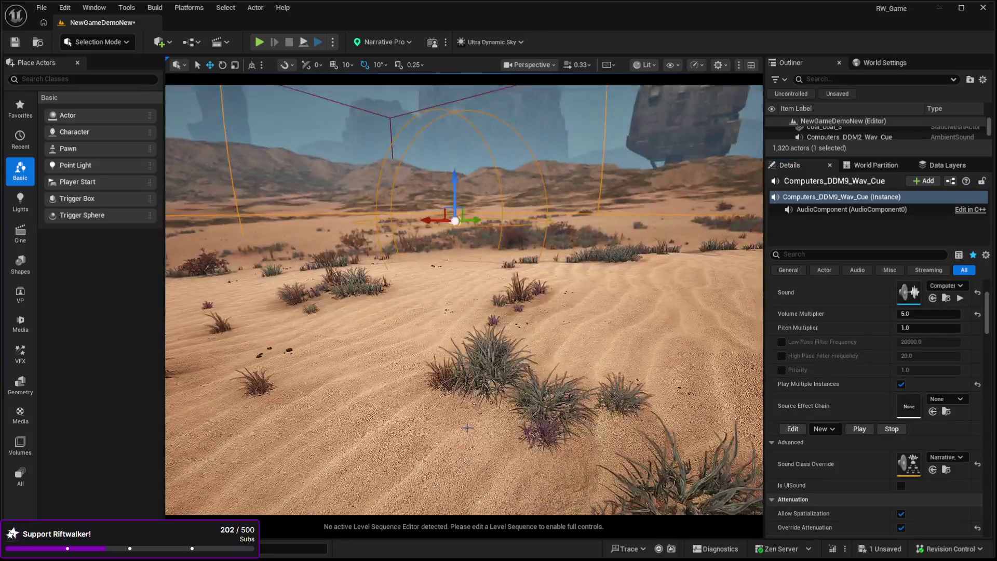
Step: Reselect the sound, commit its new Volume Multiplier, and stop the sound preview
{"action": "left_click", "coordinate": [456, 463]}
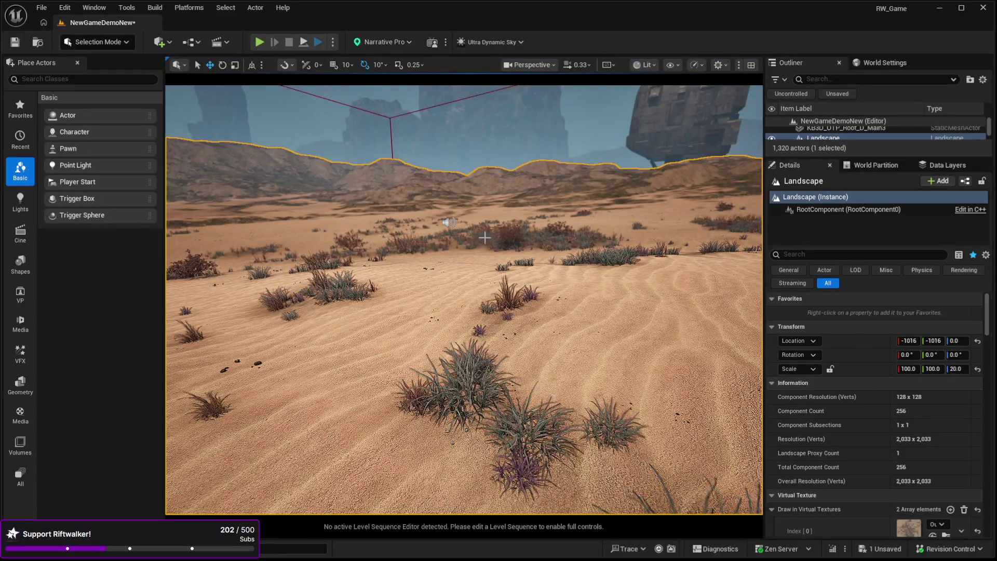
{"action": "left_click", "coordinate": [449, 222]}
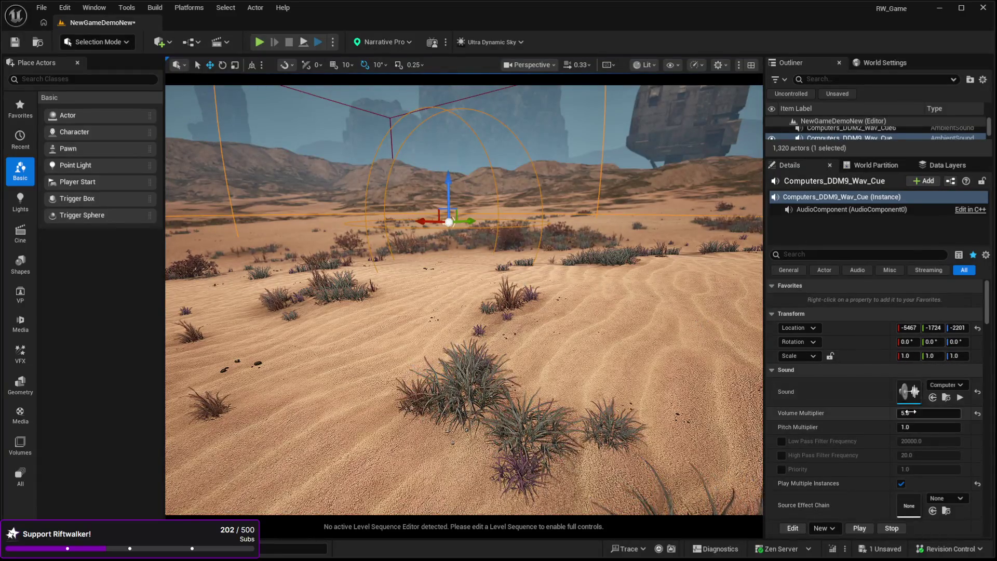
{"action": "left_click_drag", "start_coordinate": [463, 311], "coordinate": [462, 359]}
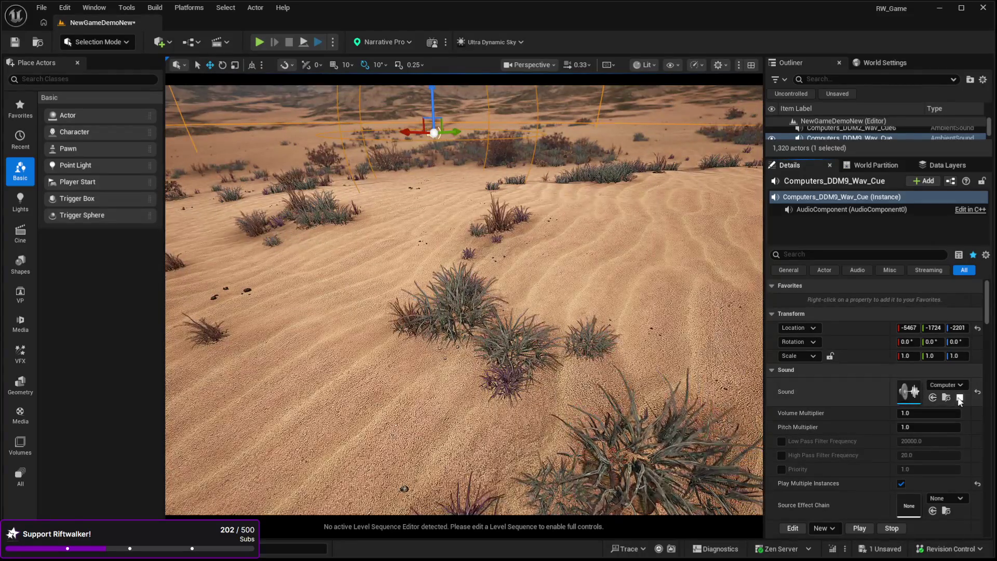
{"action": "left_click", "coordinate": [960, 398]}
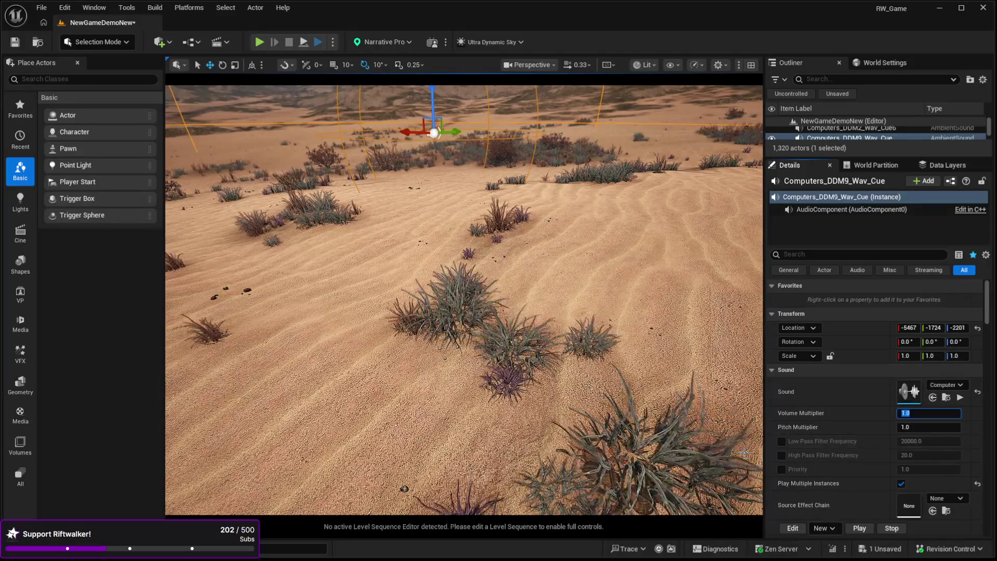
{"action": "type", "text": "0.5"}
{"action": "mouse_move", "coordinate": [462, 338]}
{"action": "left_mouse_down"}
{"action": "mouse_move", "coordinate": [462, 280]}
{"action": "mouse_move", "coordinate": [462, 341]}
{"action": "left_mouse_up"}
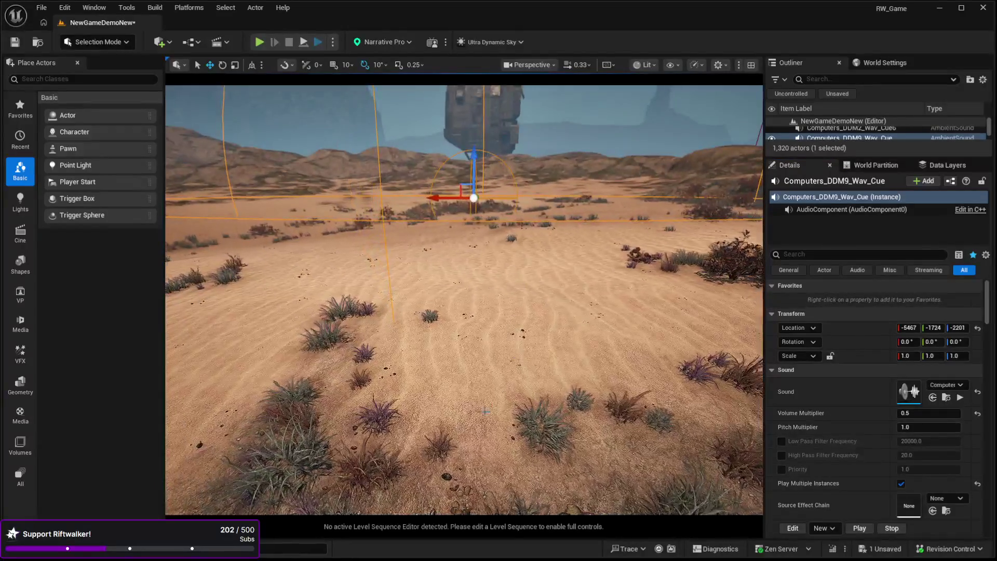
Step: Select the landscape, start Play-in-Editor, and run the character forward across the desert
{"action": "left_click", "coordinate": [478, 421]}
{"action": "key", "text": "alt+p"}
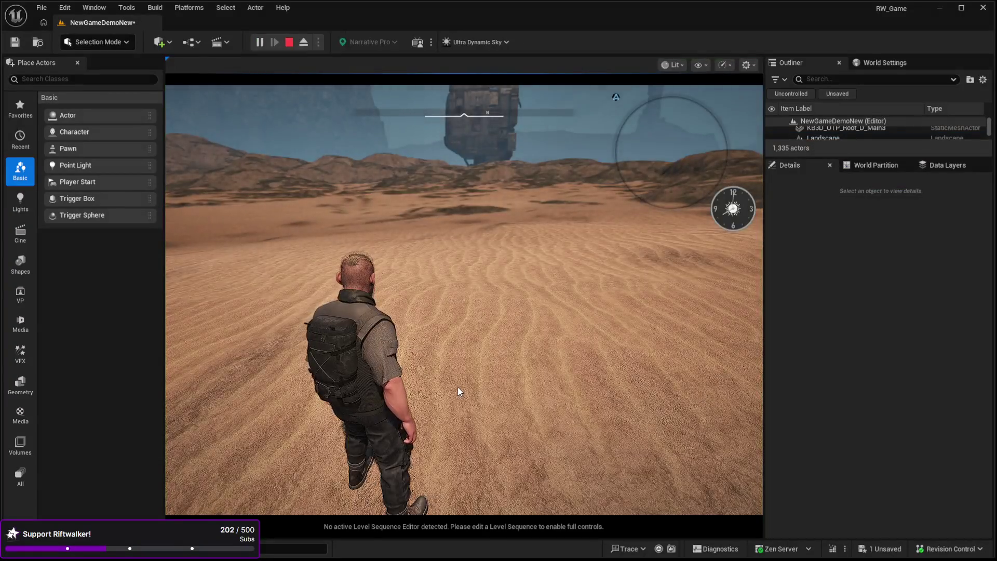
{"action": "left_click", "coordinate": [457, 387]}
{"action": "key", "text": "w"}
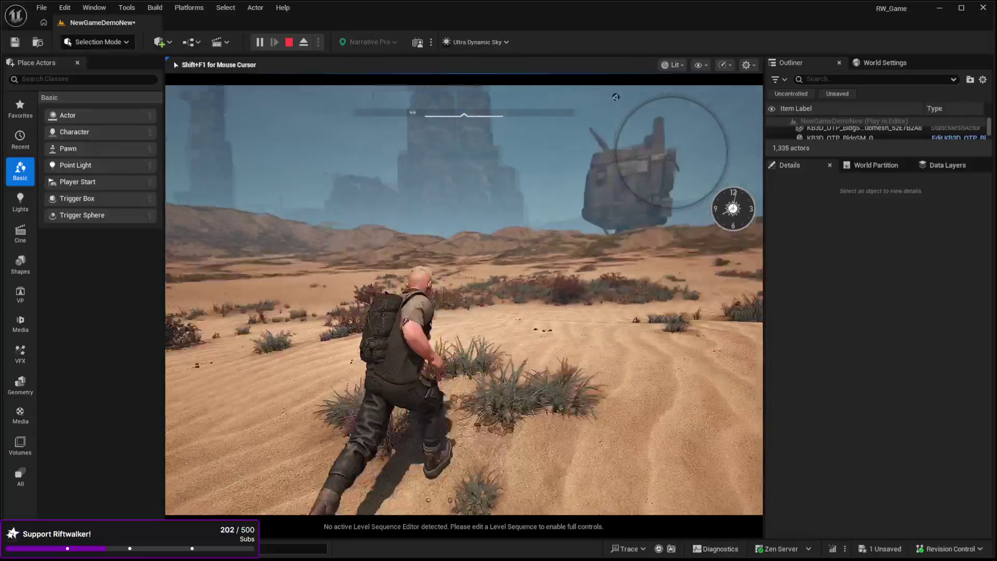
Step: End the play-test with Esc and return to the editor
{"action": "key", "text": "Escape"}
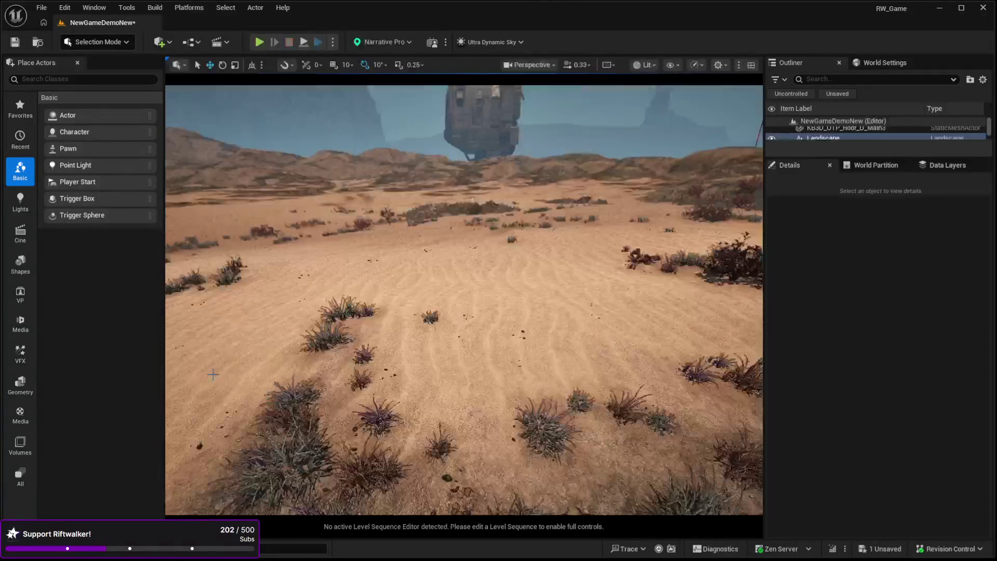
Step: Select the Computers_DDM9_Wav_Cue sound actor in the desert and review its Details
{"action": "left_click", "coordinate": [537, 271]}
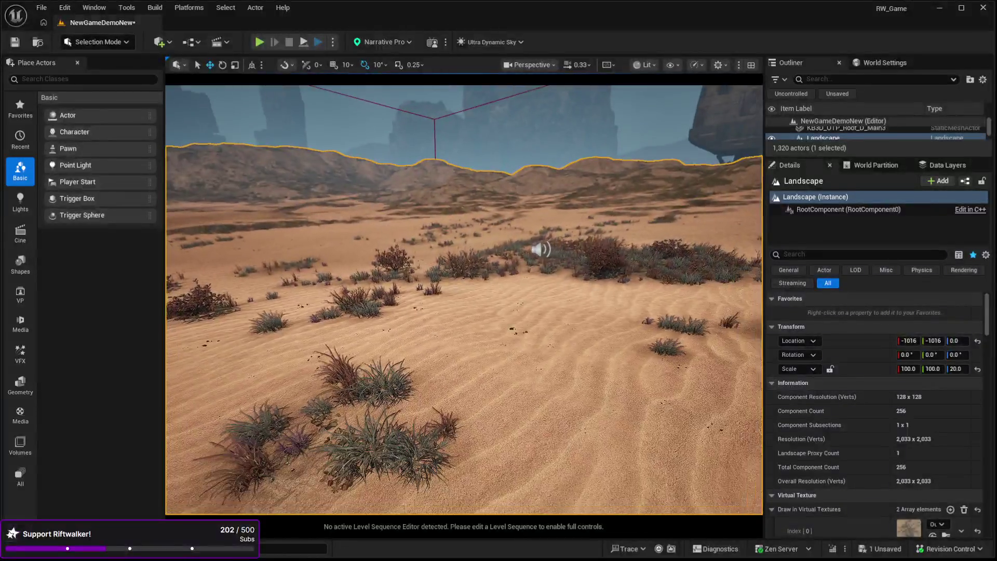
{"action": "left_click_drag", "start_coordinate": [447, 253], "coordinate": [448, 253]}
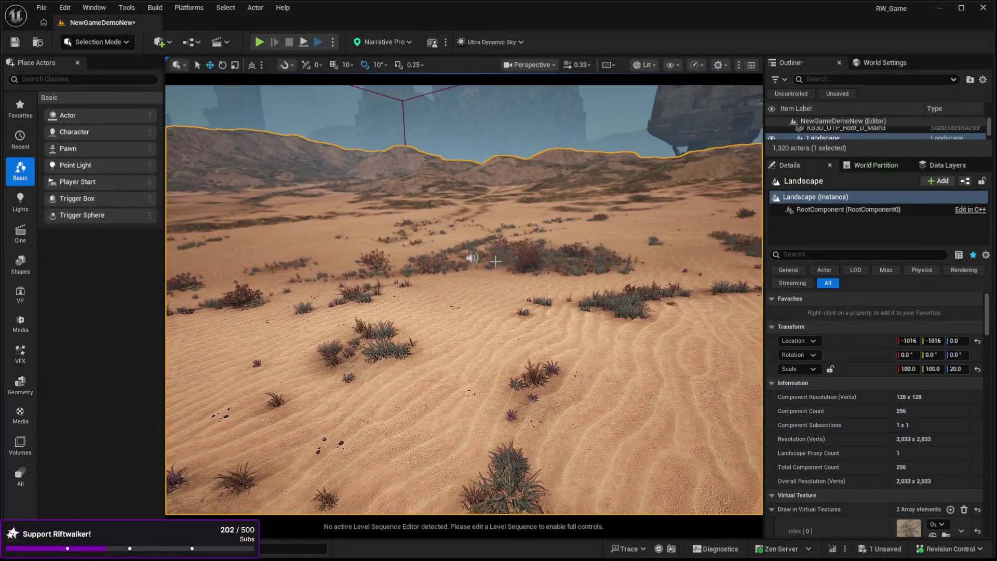
{"action": "left_click", "coordinate": [471, 256]}
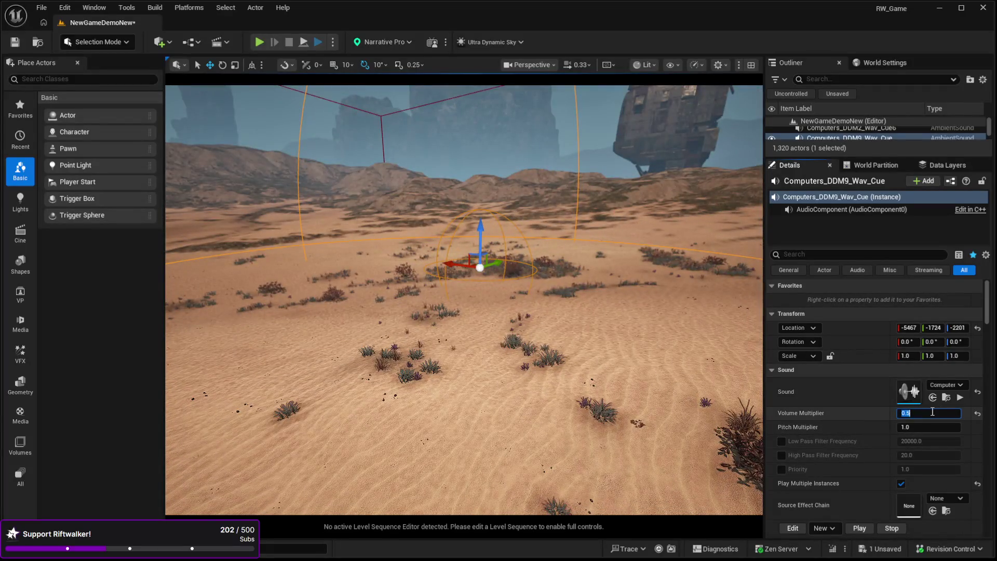
{"action": "left_click_drag", "start_coordinate": [636, 337], "coordinate": [636, 336]}
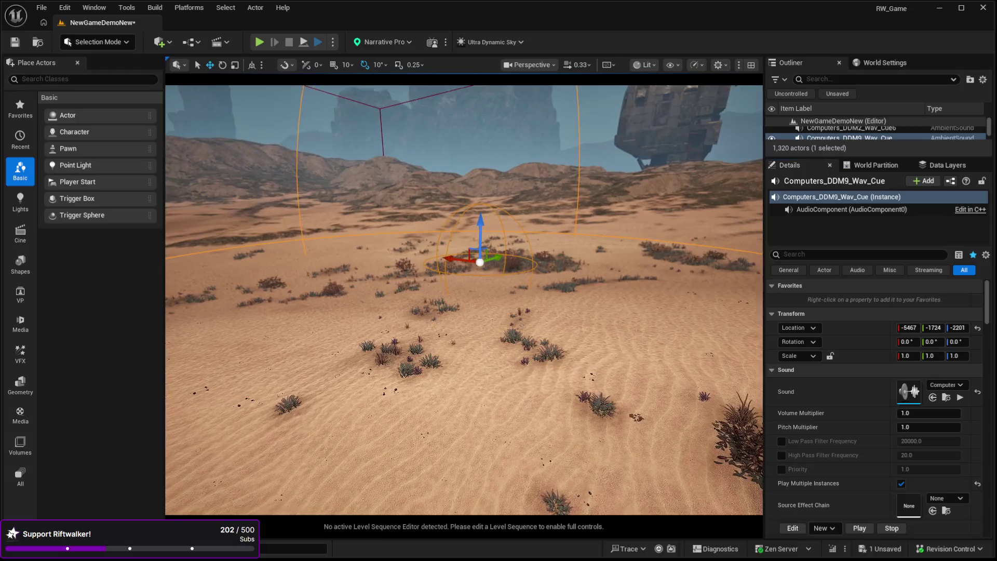
Step: Fly around the sound actor, reselect the landscape, and start a new play-test
{"action": "left_click_drag", "start_coordinate": [515, 353], "coordinate": [515, 353]}
{"action": "left_click_drag", "start_coordinate": [427, 216], "coordinate": [427, 217]}
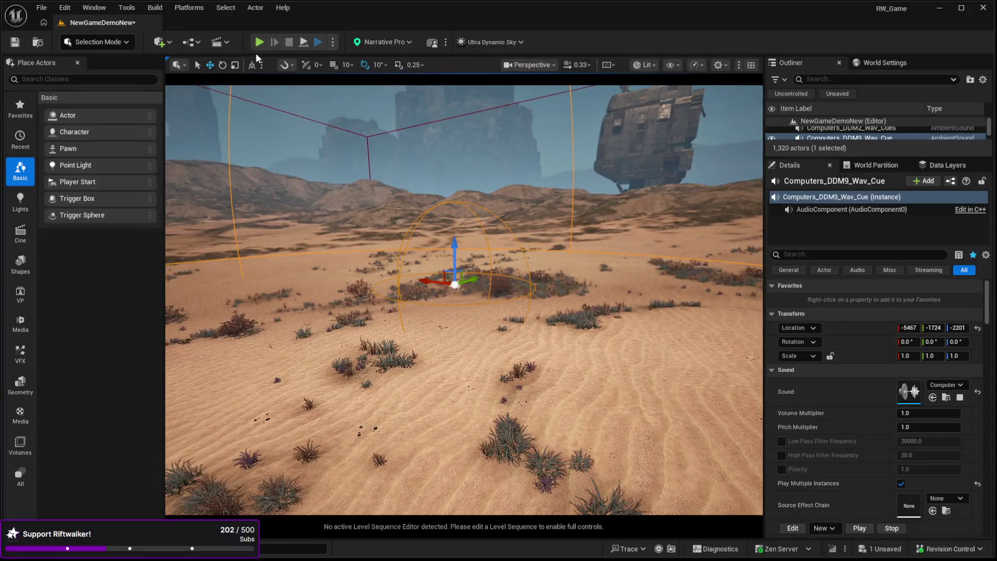
{"action": "left_click", "coordinate": [506, 464]}
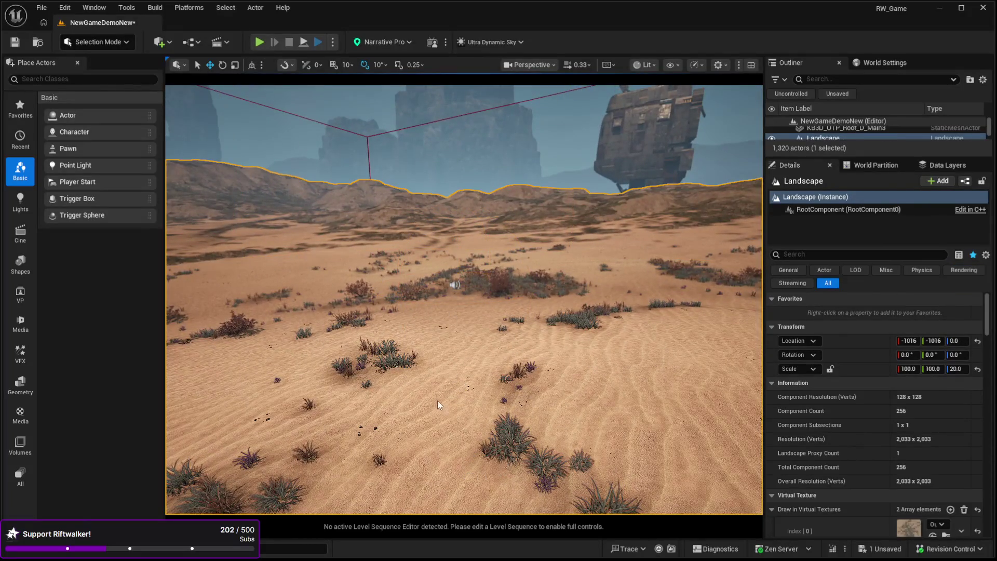
{"action": "key", "text": "alt+p"}
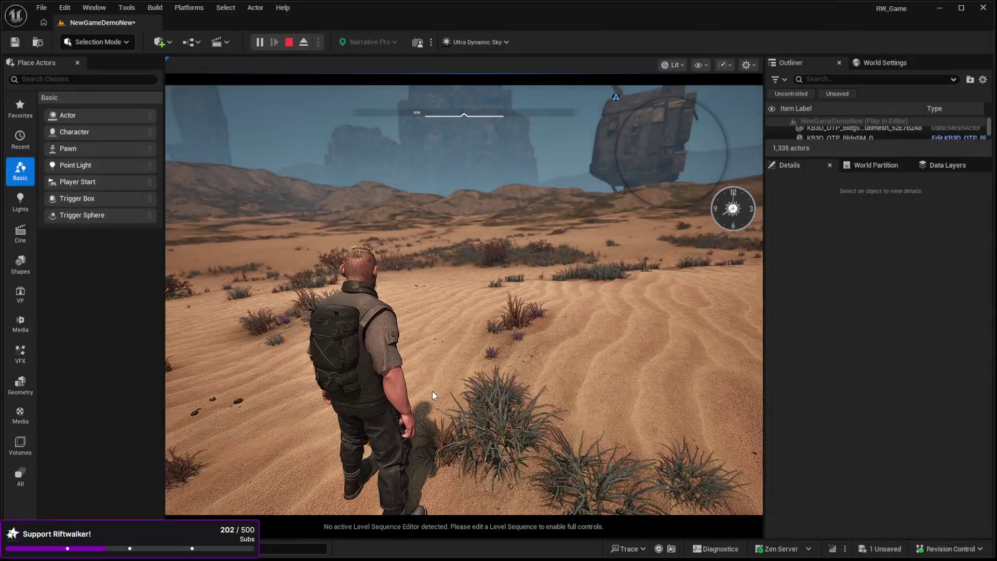
Step: Walk the character to the windmill town, then toward the ship-like structure, and stop the play-test
{"action": "key", "text": "w"}
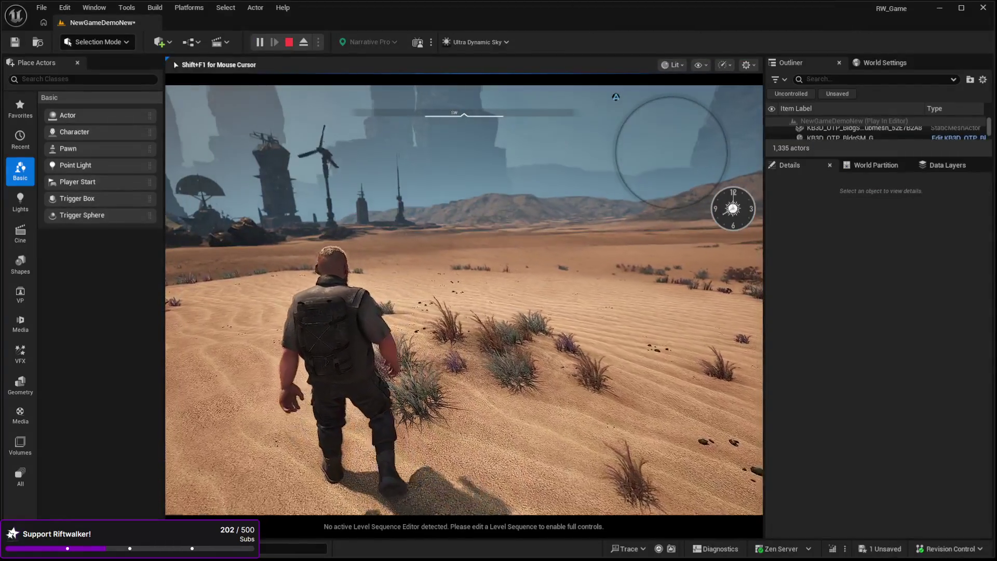
{"action": "key", "text": "w"}
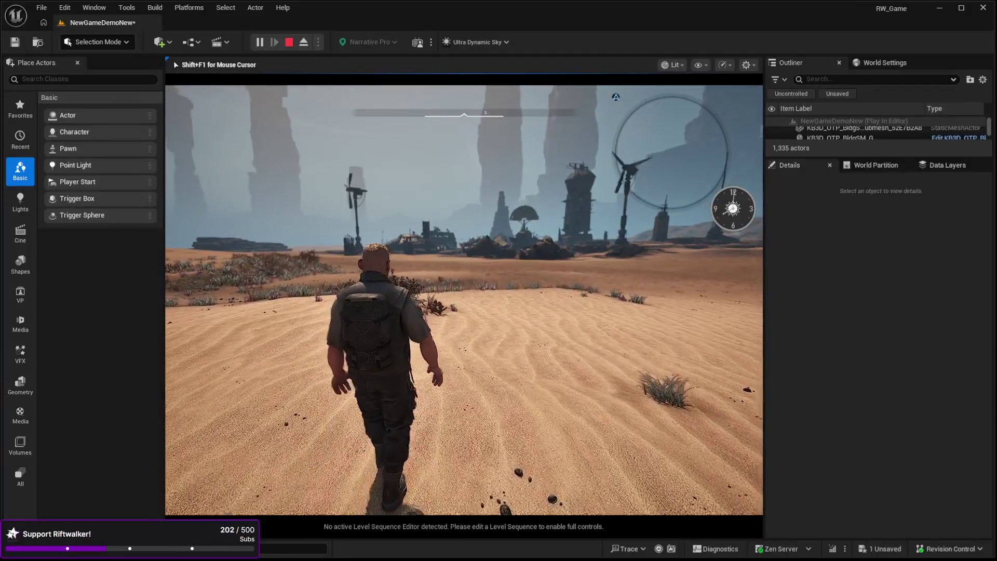
{"action": "key", "text": "w"}
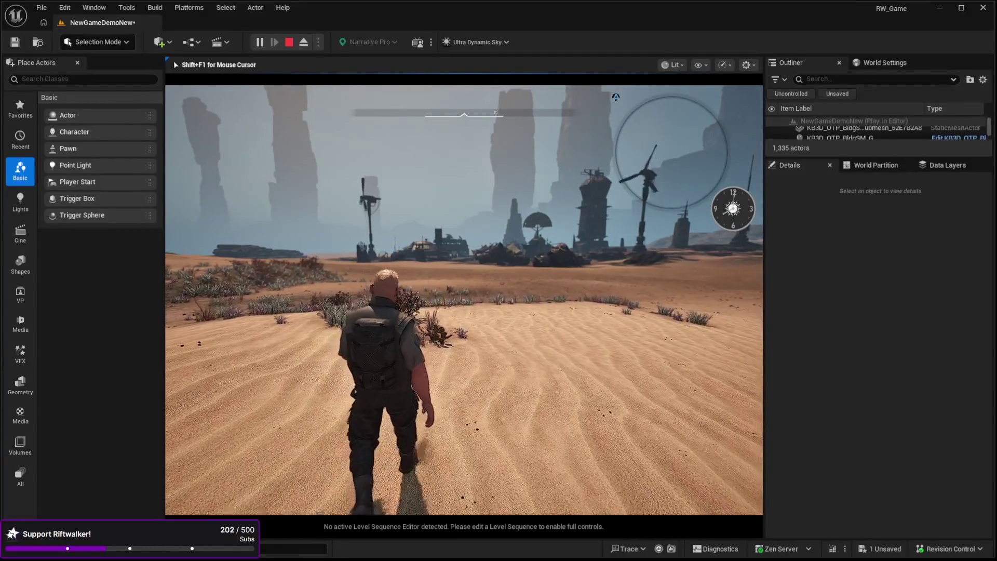
{"action": "key", "text": "w"}
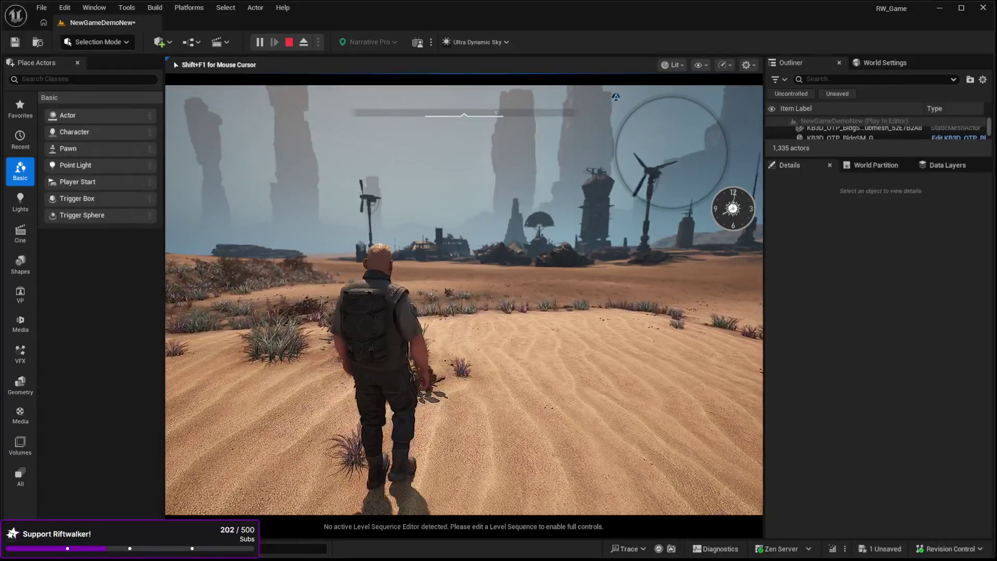
{"action": "key", "text": "w"}
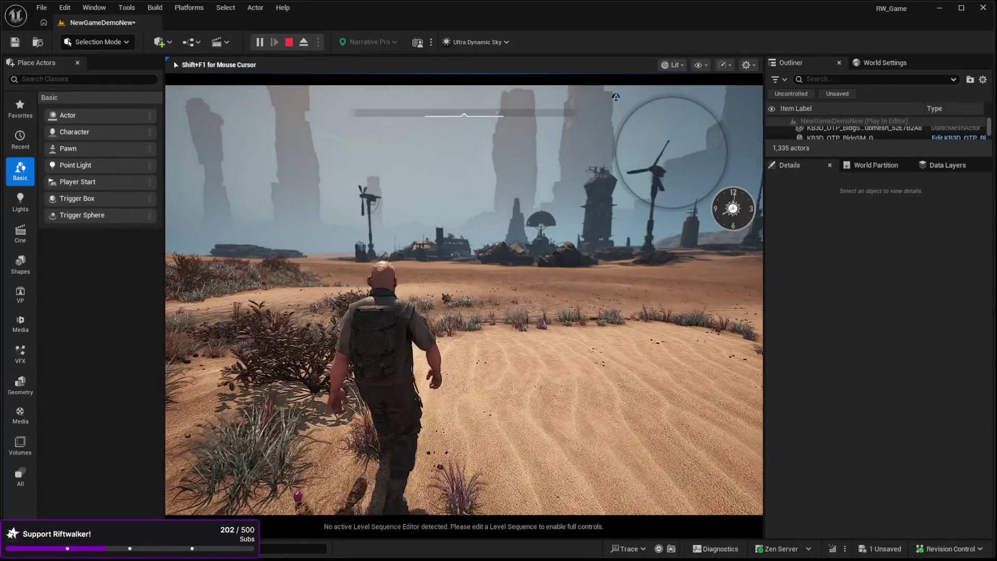
{"action": "key", "text": "w"}
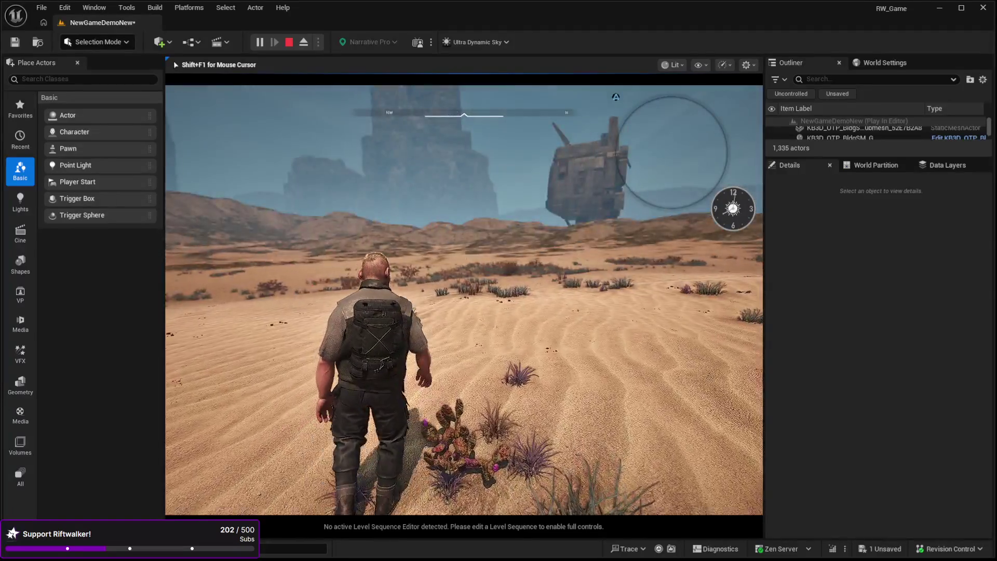
{"action": "key", "text": "w"}
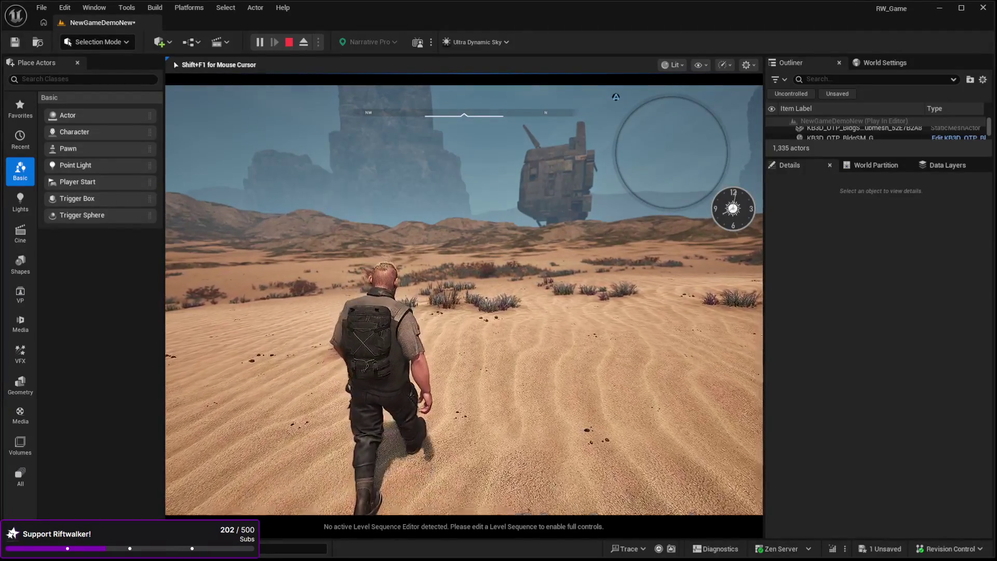
{"action": "key", "text": "w"}
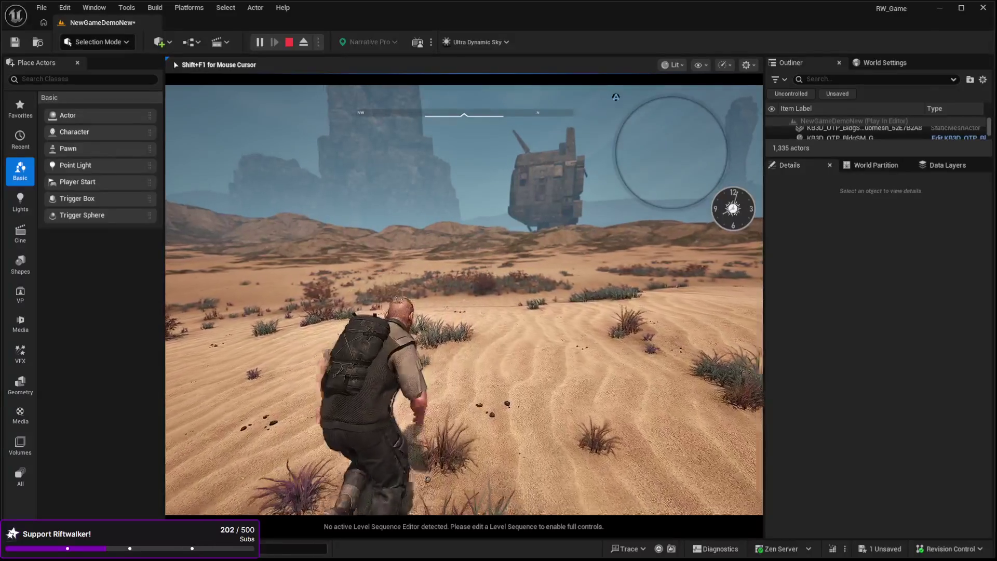
{"action": "key", "text": "w"}
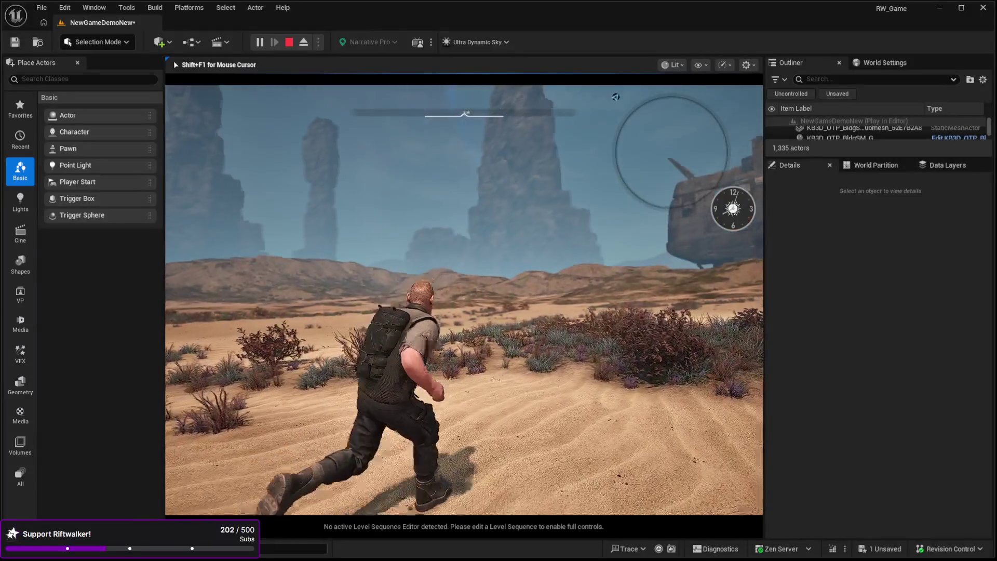
{"action": "key", "text": "Escape"}
{"action": "left_click", "coordinate": [491, 307]}
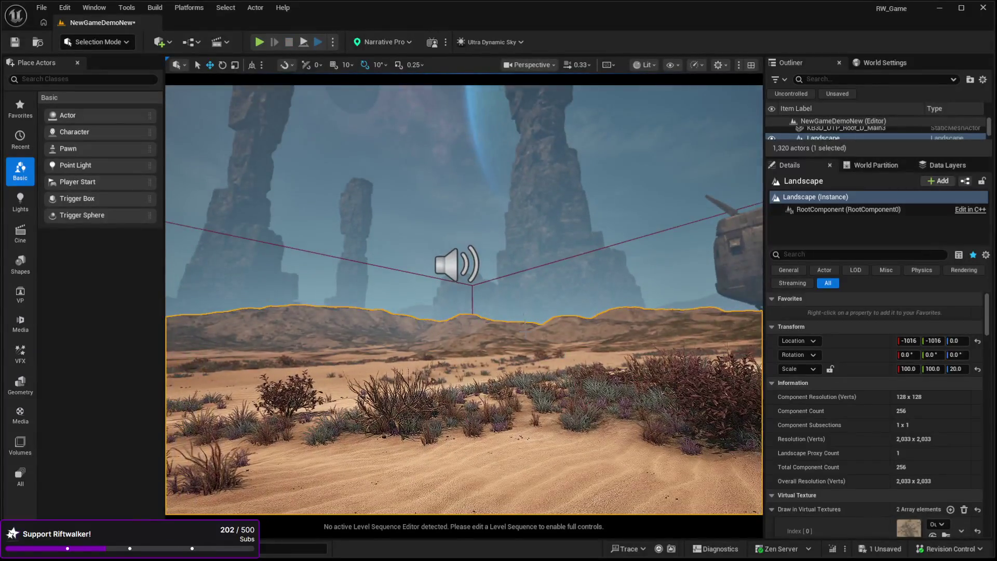
Step: Uncheck Is Spatially Loaded under World Partition for the sound actor, then start a play-test
{"action": "left_click", "coordinate": [464, 269]}
{"action": "scroll", "coordinate": [812, 435], "scroll_direction": "down", "scroll_amount": 10}
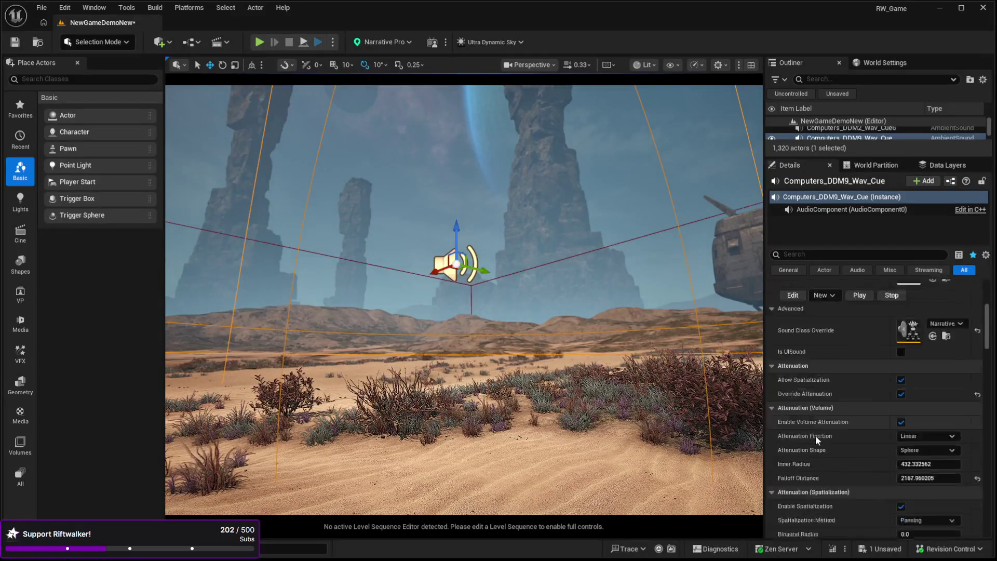
{"action": "scroll", "coordinate": [836, 435], "scroll_direction": "down", "scroll_amount": 15}
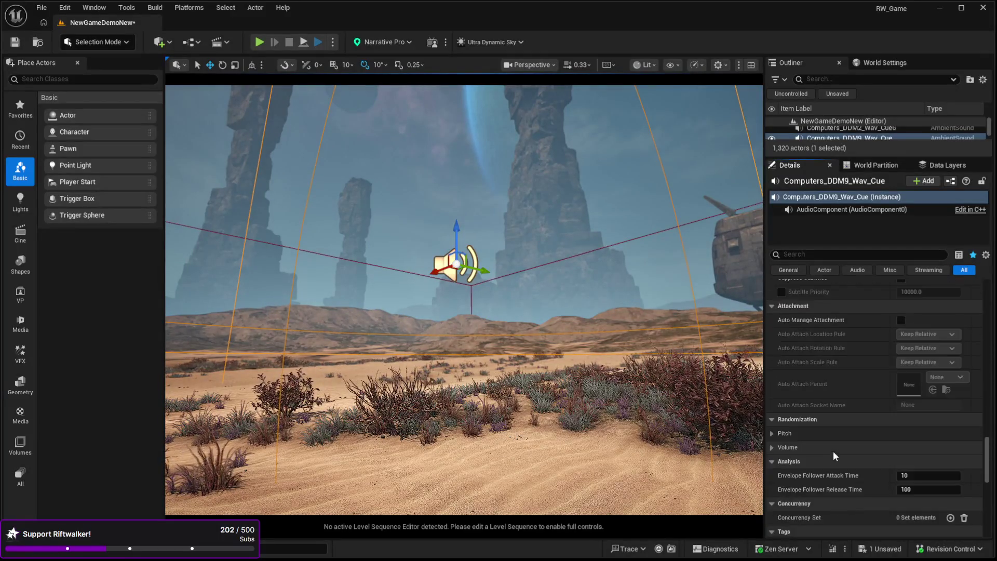
{"action": "scroll", "coordinate": [829, 457], "scroll_direction": "down", "scroll_amount": 10}
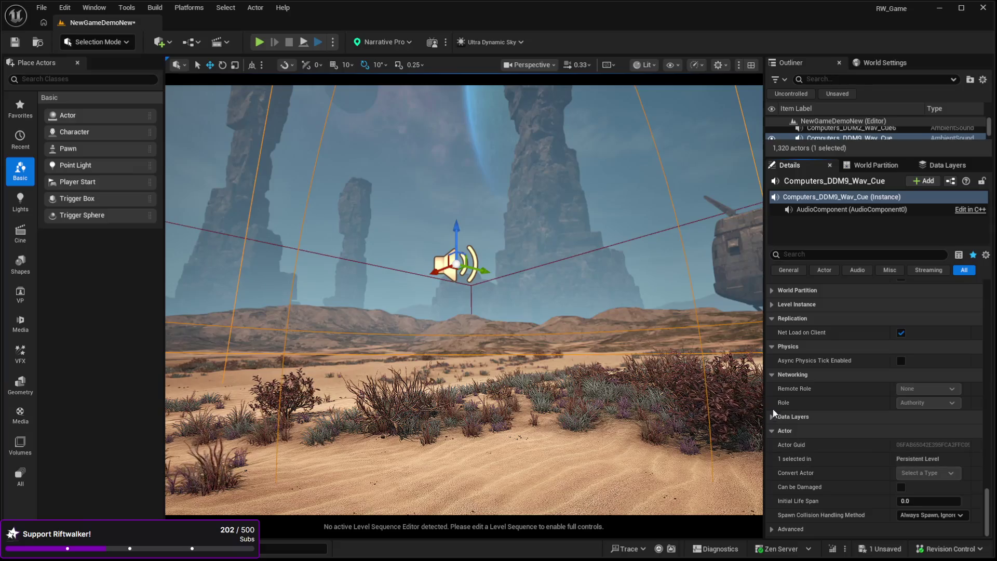
{"action": "left_click", "coordinate": [772, 416]}
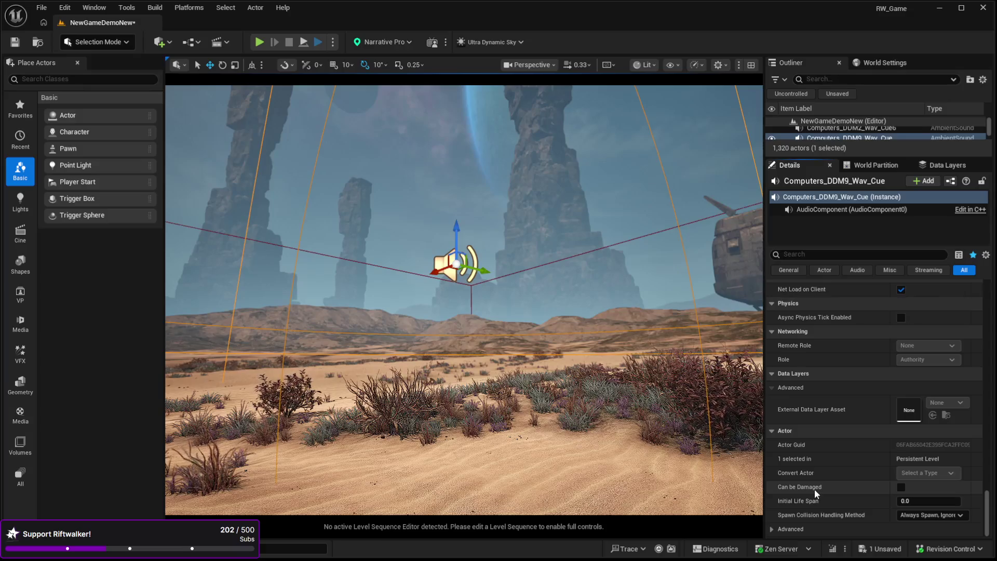
{"action": "scroll", "coordinate": [816, 492], "scroll_direction": "up", "scroll_amount": 5}
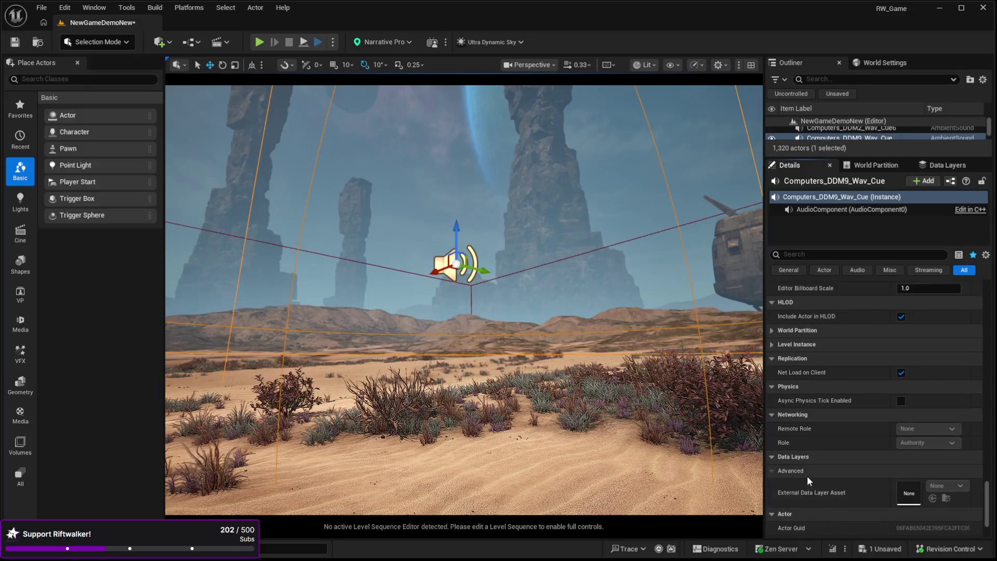
{"action": "left_click", "coordinate": [771, 331]}
{"action": "left_click", "coordinate": [902, 358]}
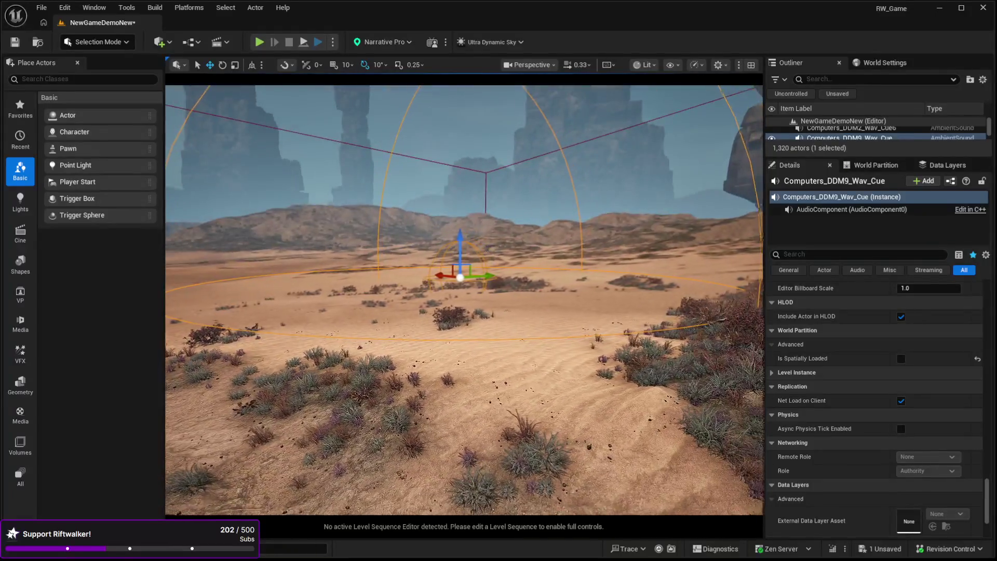
{"action": "left_click", "coordinate": [521, 448]}
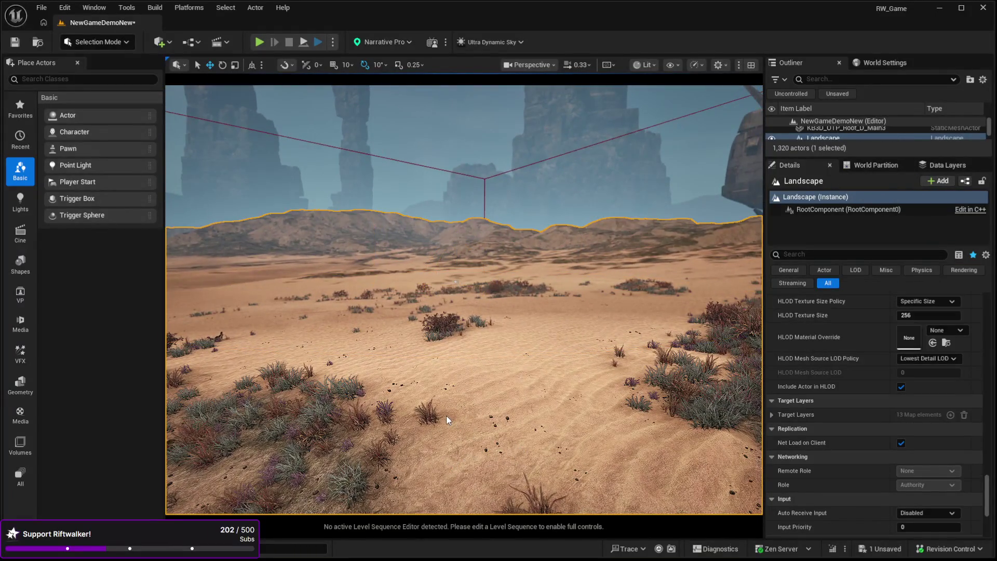
{"action": "key", "text": "alt+p"}
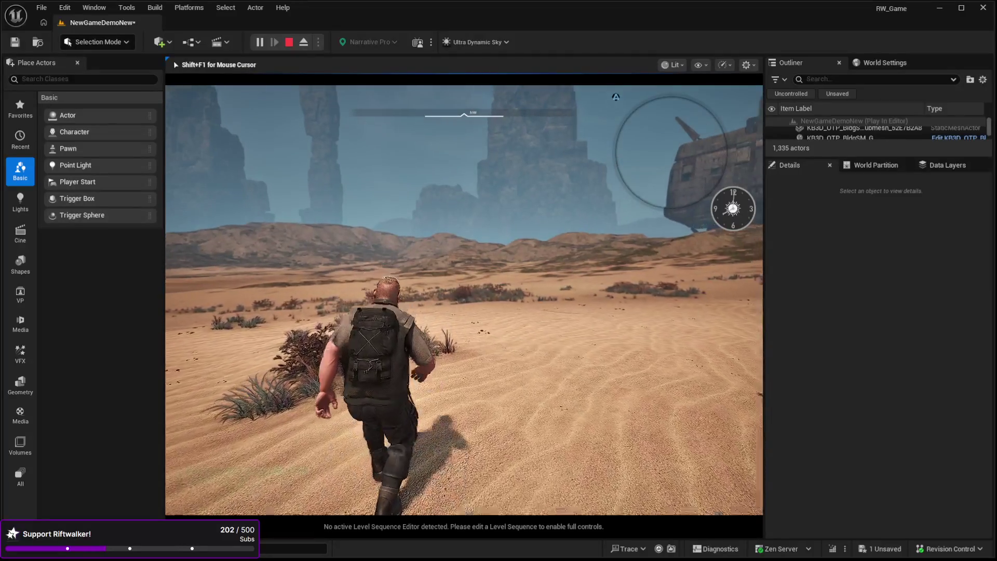
Step: Sprint briefly, end the play-test, move the view over the sand, and restart play
{"action": "key", "text": "shift"}
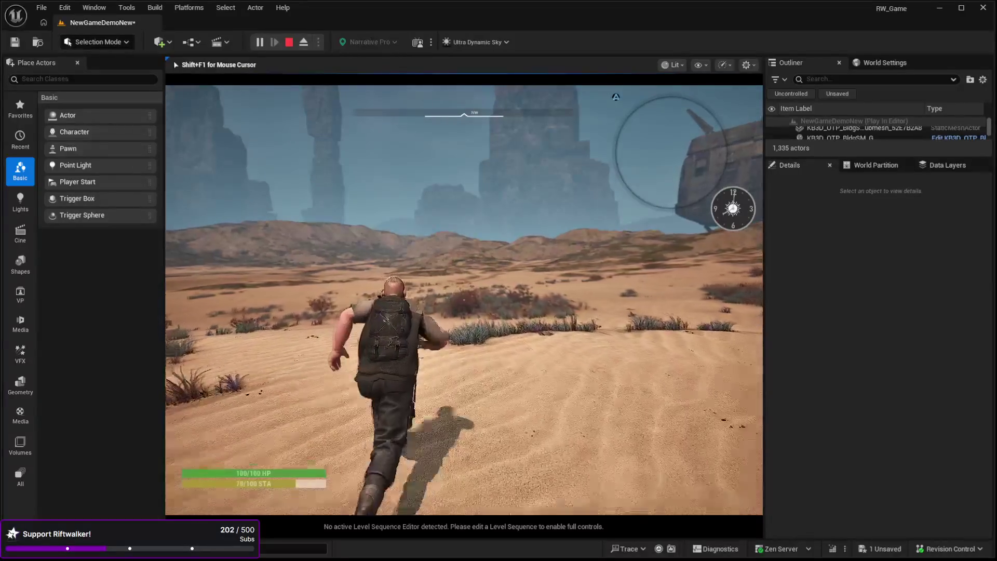
{"action": "key", "text": "Escape"}
{"action": "left_click", "coordinate": [432, 368]}
{"action": "left_click_drag", "start_coordinate": [432, 368], "coordinate": [445, 467]}
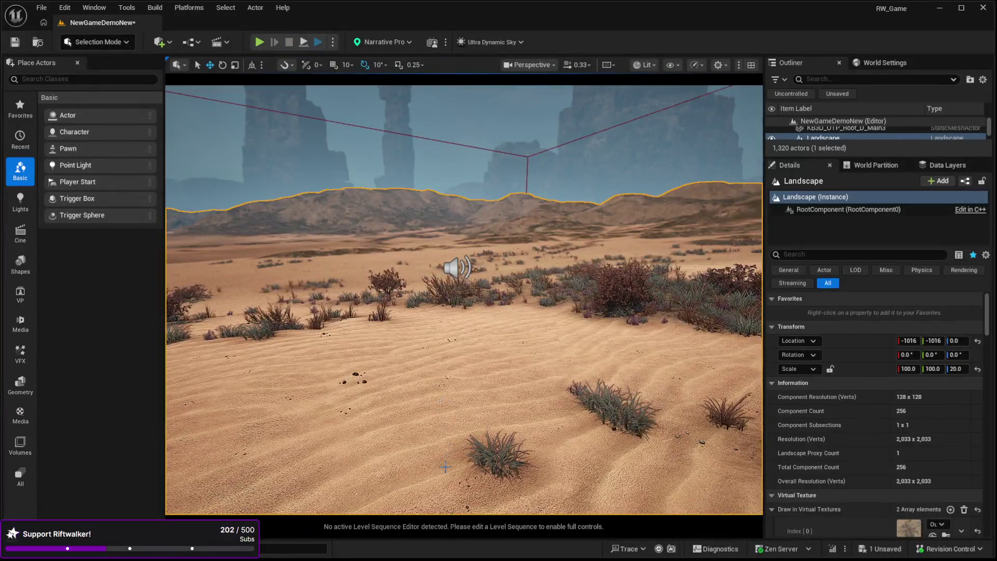
{"action": "key", "text": "alt+p"}
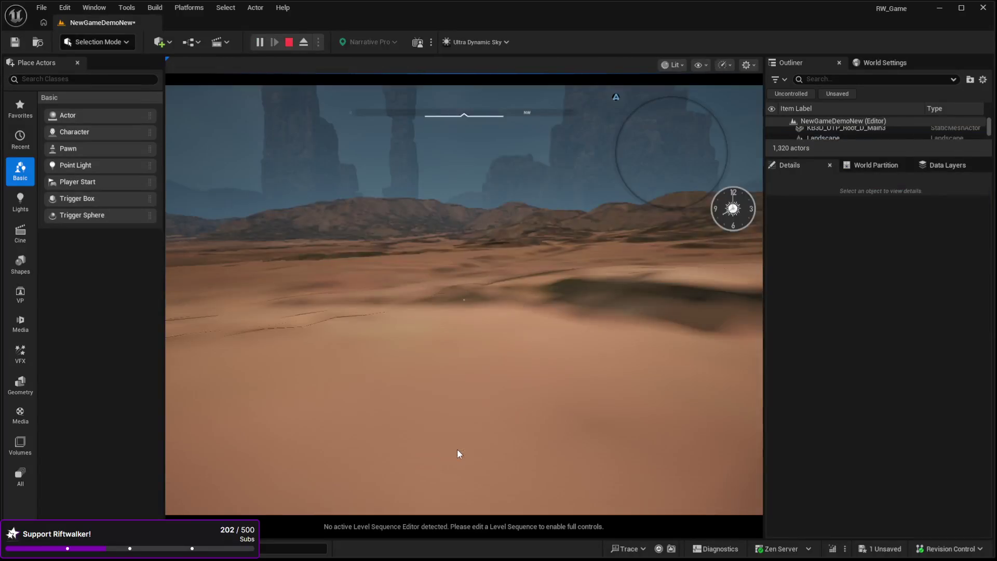
Step: Walk the character past the floating wreck, windmill and rock pillars, then end the session
{"action": "key", "text": "w"}
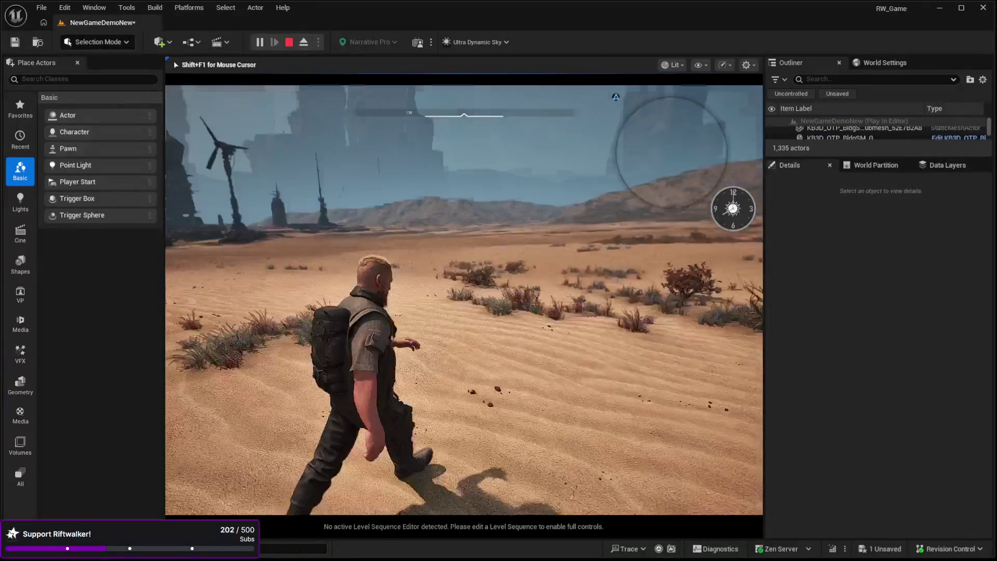
{"action": "key", "text": "w"}
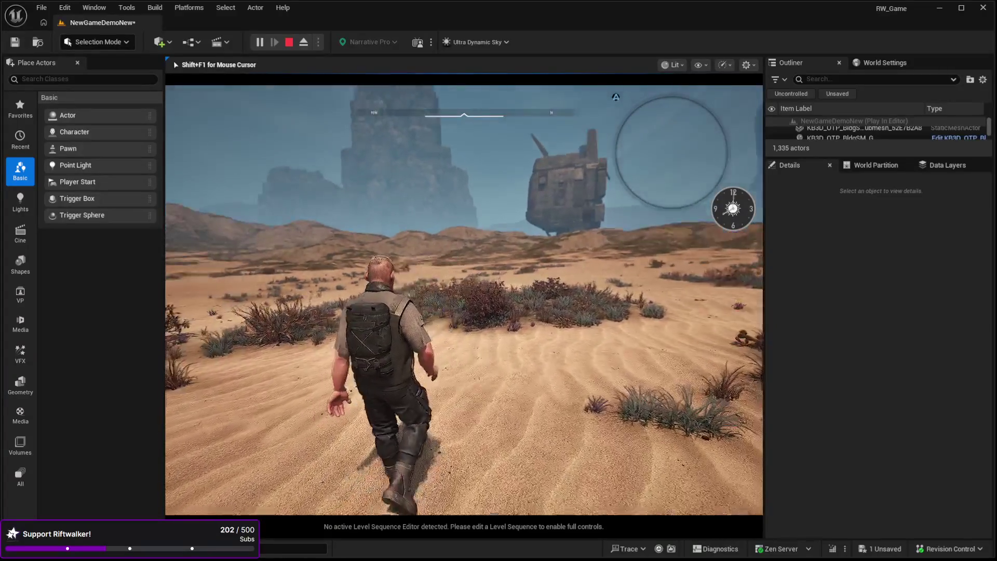
{"action": "key", "text": "w"}
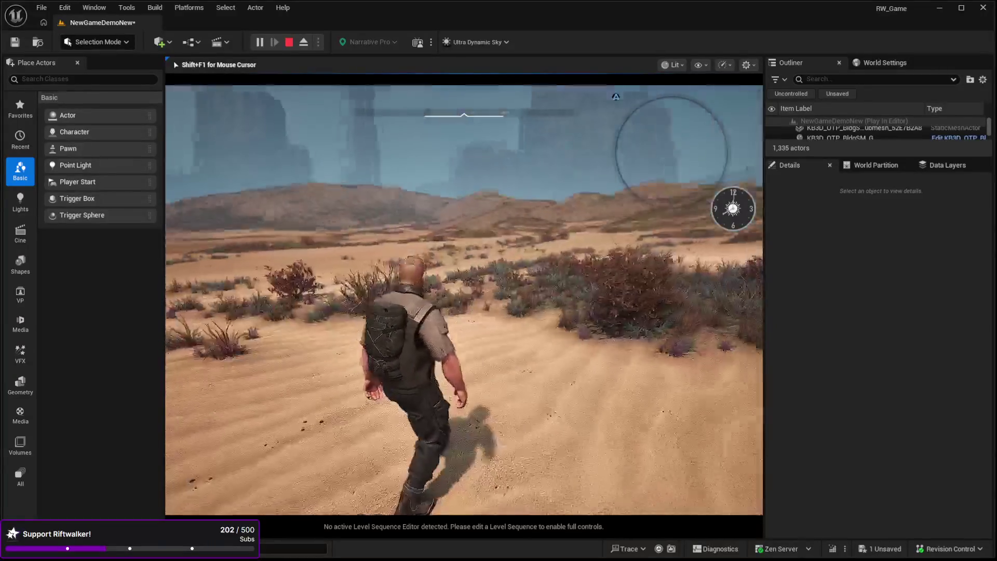
{"action": "key", "text": "w"}
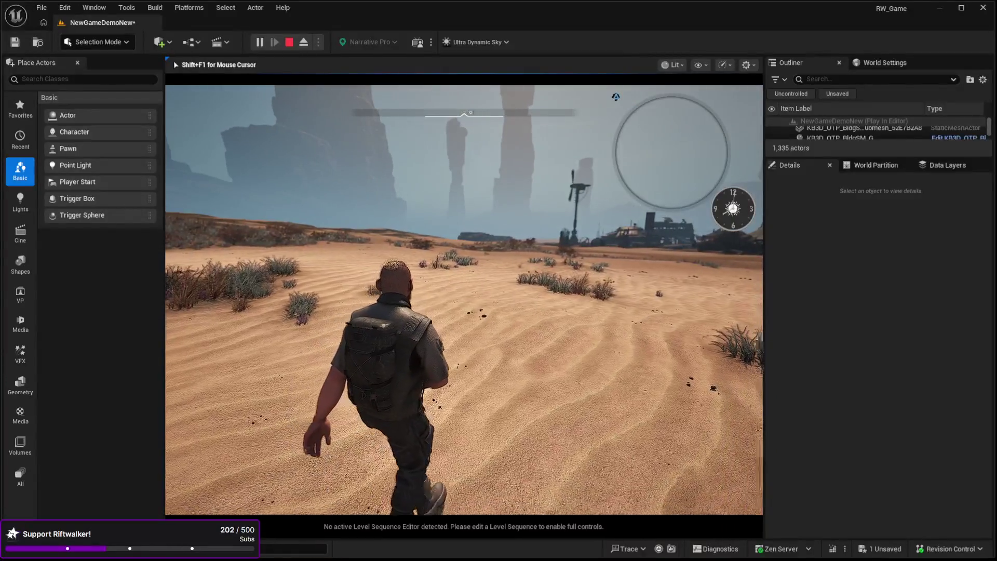
{"action": "key", "text": "w"}
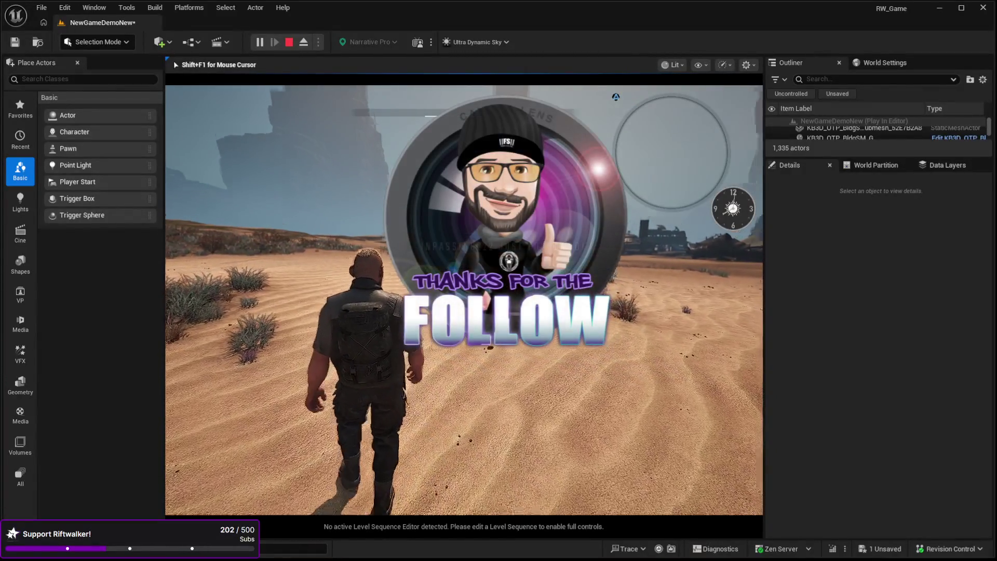
{"action": "key", "text": "w"}
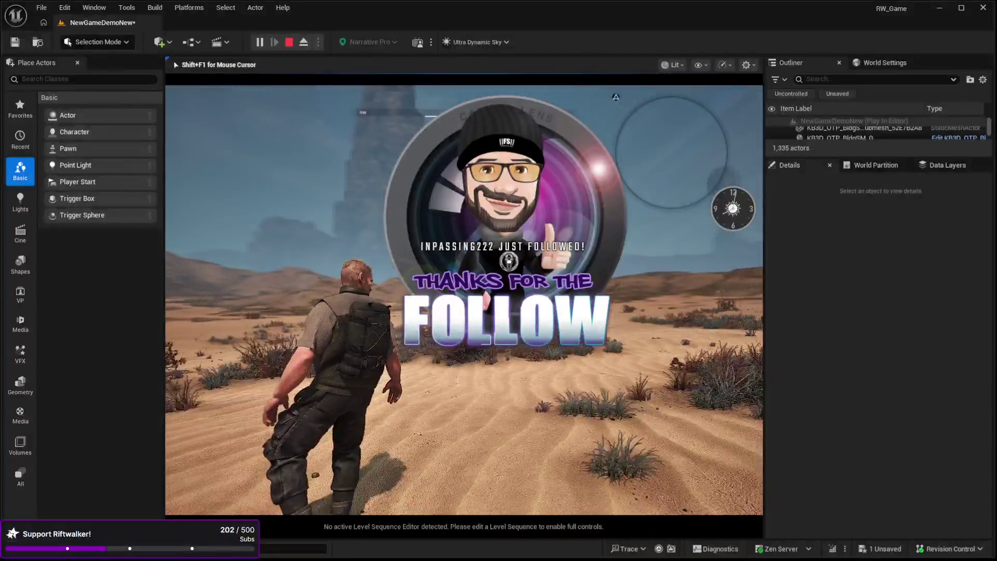
{"action": "key", "text": "Escape"}
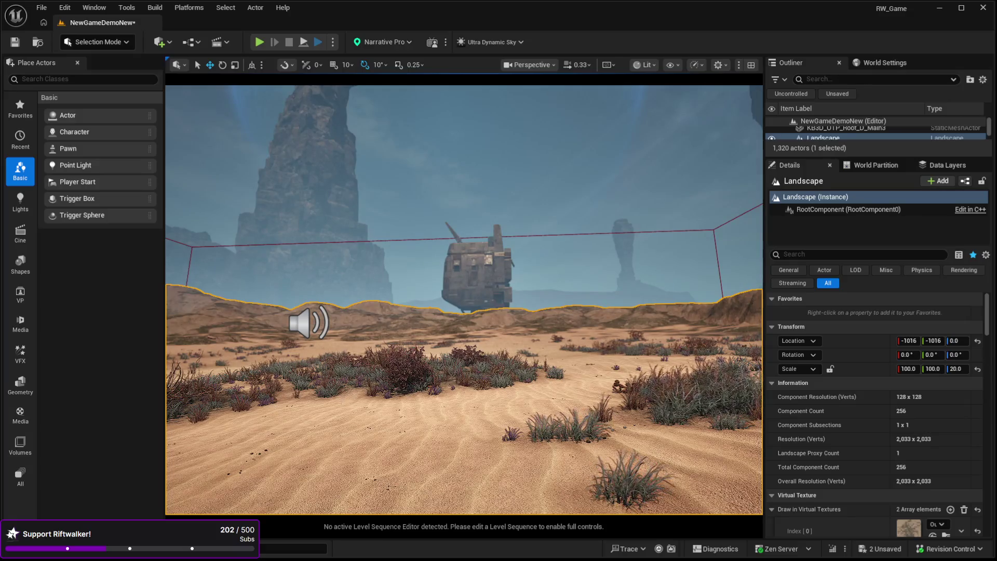
Step: Delete the Computers_DDM9_Wav_Cue sound and paste in a Data_Processing_Loop_DDM23_Wav_Cue actor
{"action": "mouse_move", "coordinate": [673, 406]}
{"action": "left_mouse_down"}
{"action": "mouse_move", "coordinate": [675, 451]}
{"action": "mouse_move", "coordinate": [676, 418]}
{"action": "left_mouse_up"}
{"action": "left_click", "coordinate": [425, 293]}
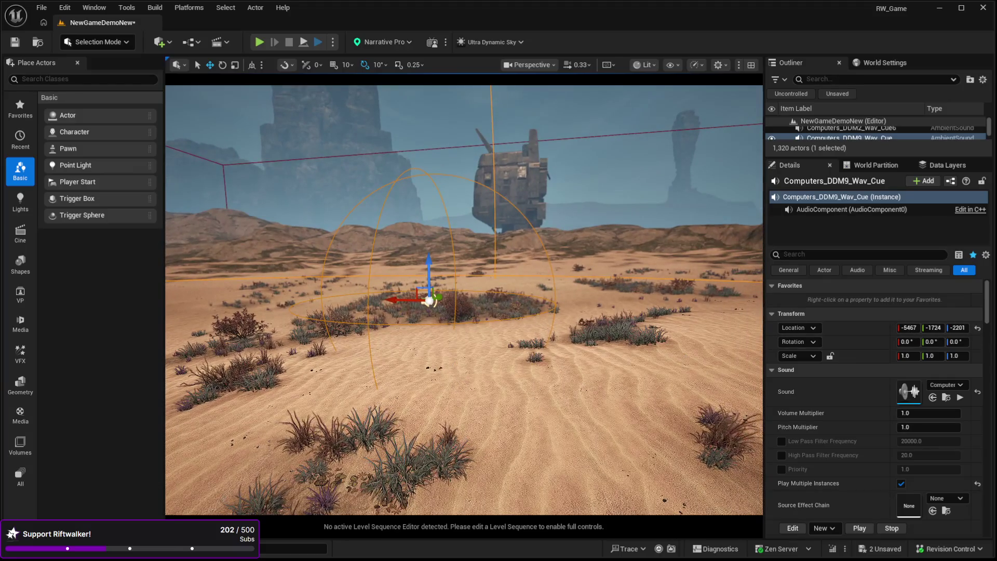
{"action": "key", "text": "Delete"}
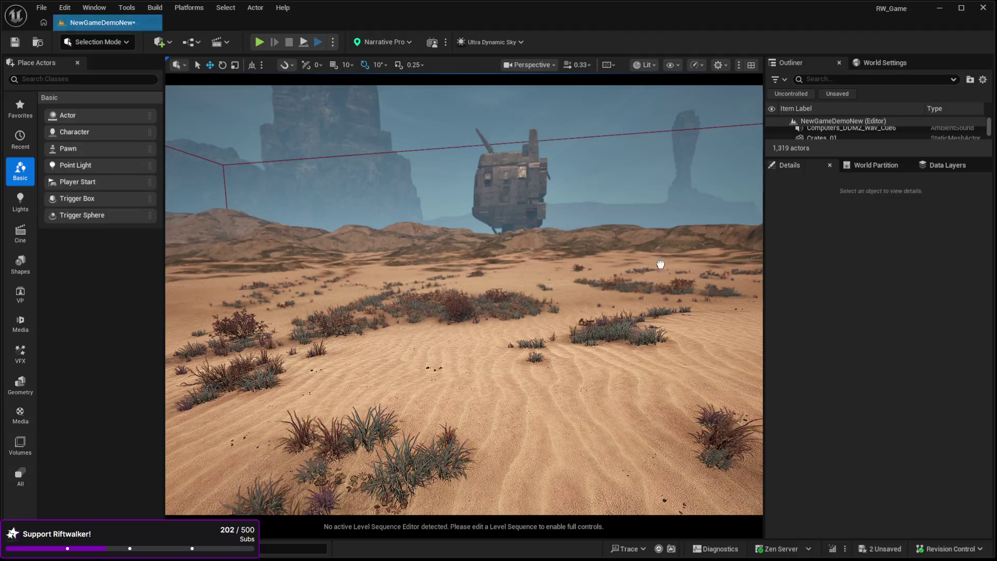
{"action": "key", "text": "ctrl+v"}
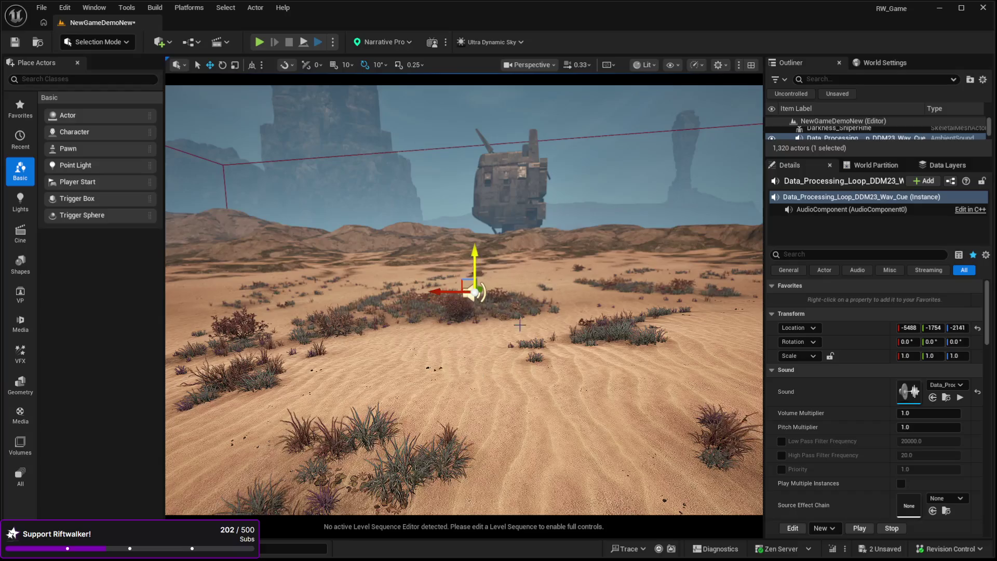
Step: Turn on Override Attenuation, giving the new sound 400 inner radius and 3600 falloff distance
{"action": "scroll", "coordinate": [846, 439], "scroll_direction": "down", "scroll_amount": 10}
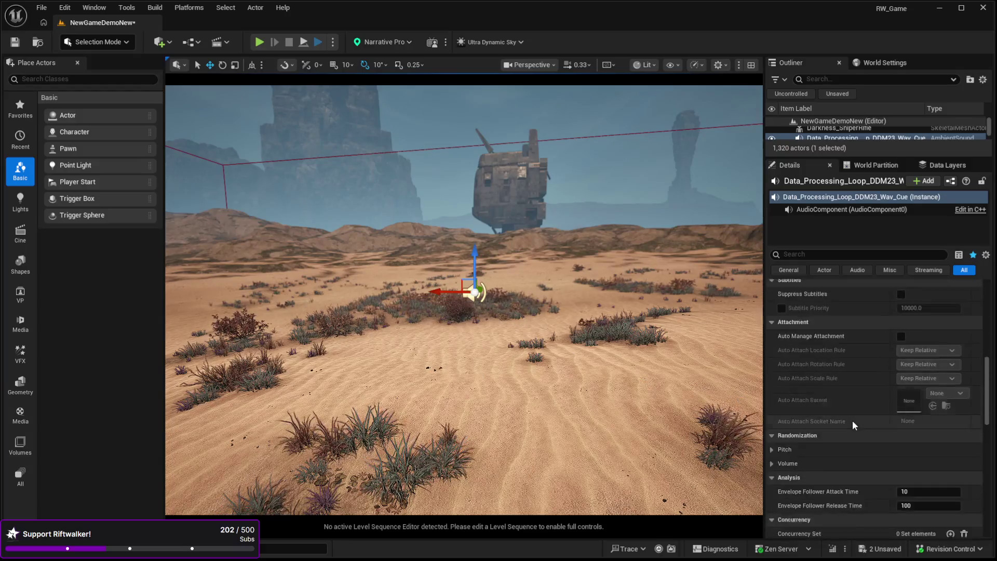
{"action": "scroll", "coordinate": [854, 420], "scroll_direction": "up", "scroll_amount": 8}
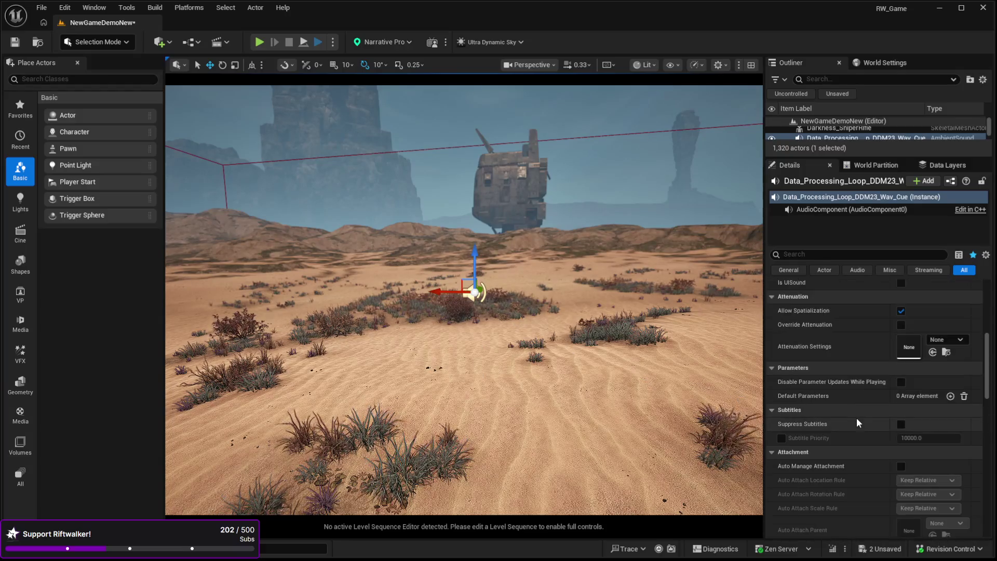
{"action": "scroll", "coordinate": [856, 417], "scroll_direction": "up", "scroll_amount": 5}
{"action": "scroll", "coordinate": [861, 438], "scroll_direction": "down", "scroll_amount": 3}
{"action": "scroll", "coordinate": [862, 436], "scroll_direction": "down", "scroll_amount": 3}
{"action": "left_click", "coordinate": [901, 422]}
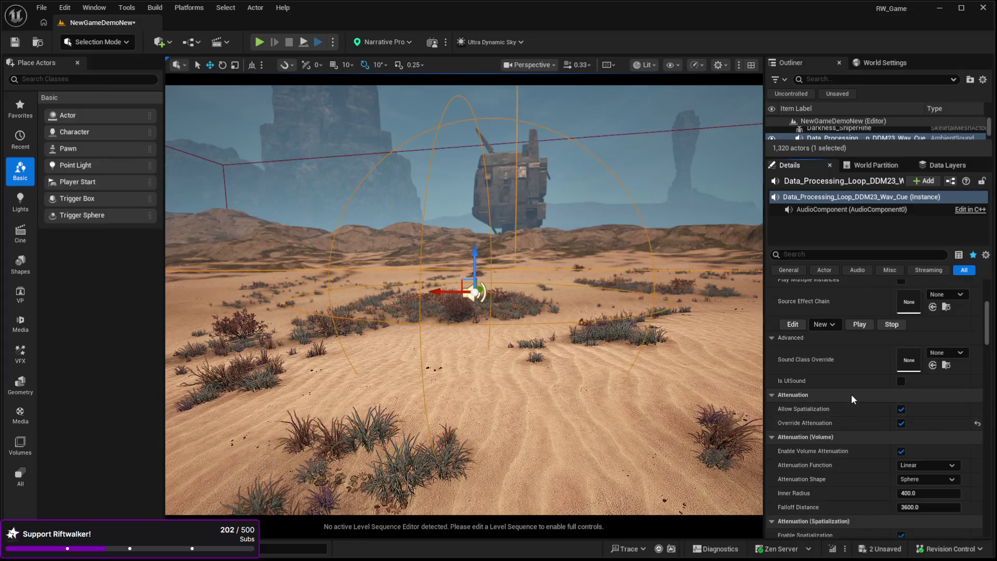
{"action": "scroll", "coordinate": [854, 397], "scroll_direction": "down", "scroll_amount": 3}
Step: Fly through the attenuation sphere to check its edges, then select the landscape
{"action": "key", "text": "w"}
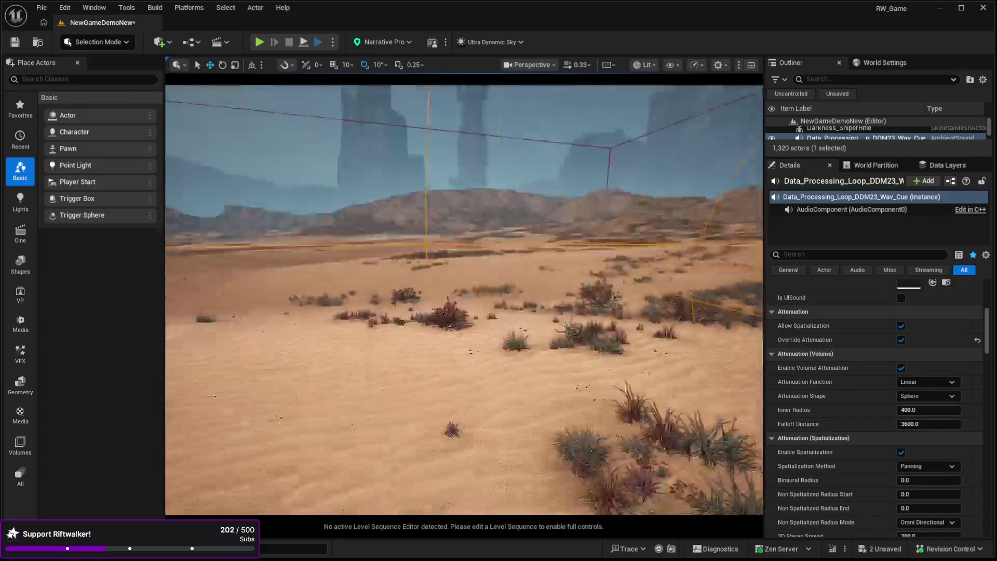
{"action": "key", "text": "a"}
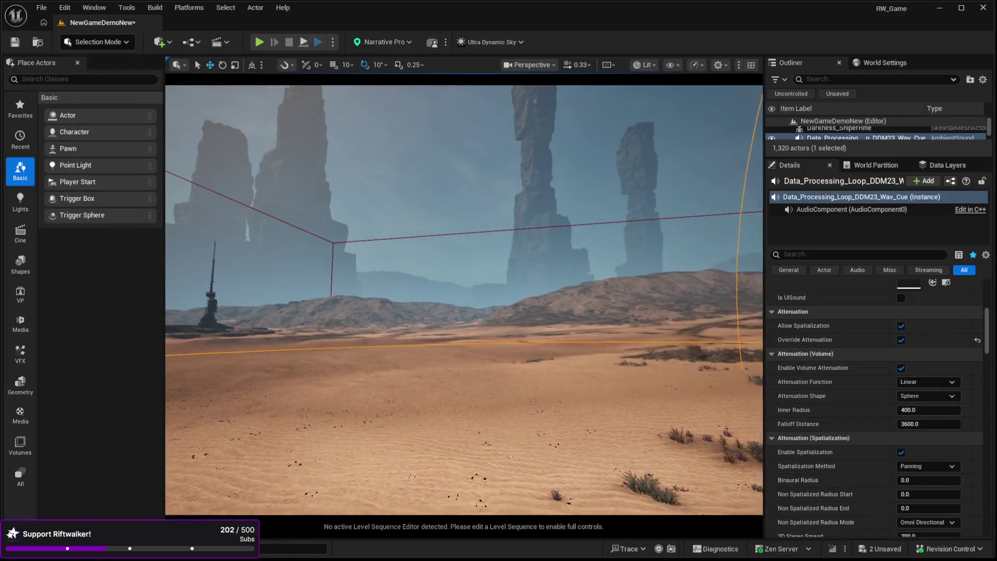
{"action": "key", "text": "a"}
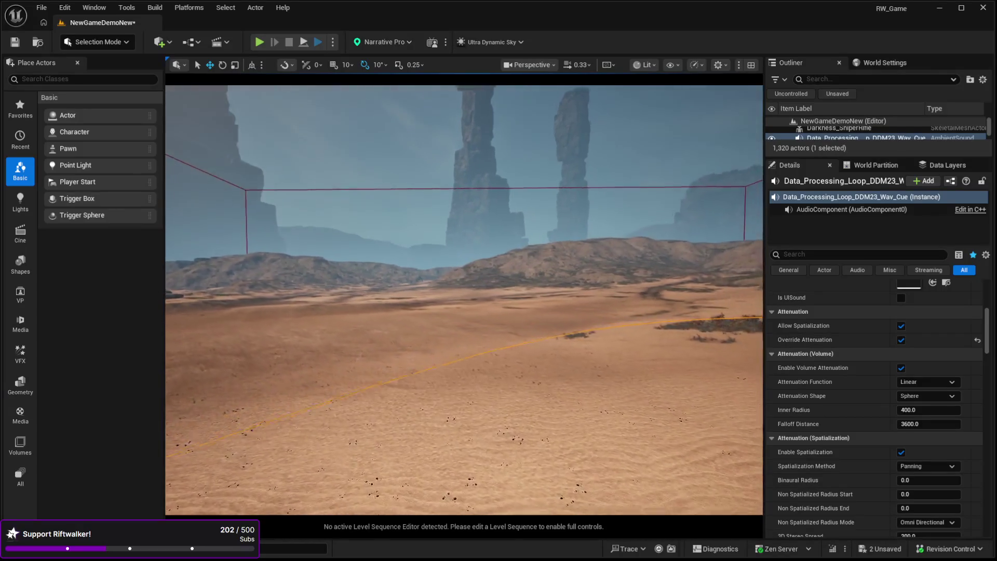
{"action": "key", "text": "s"}
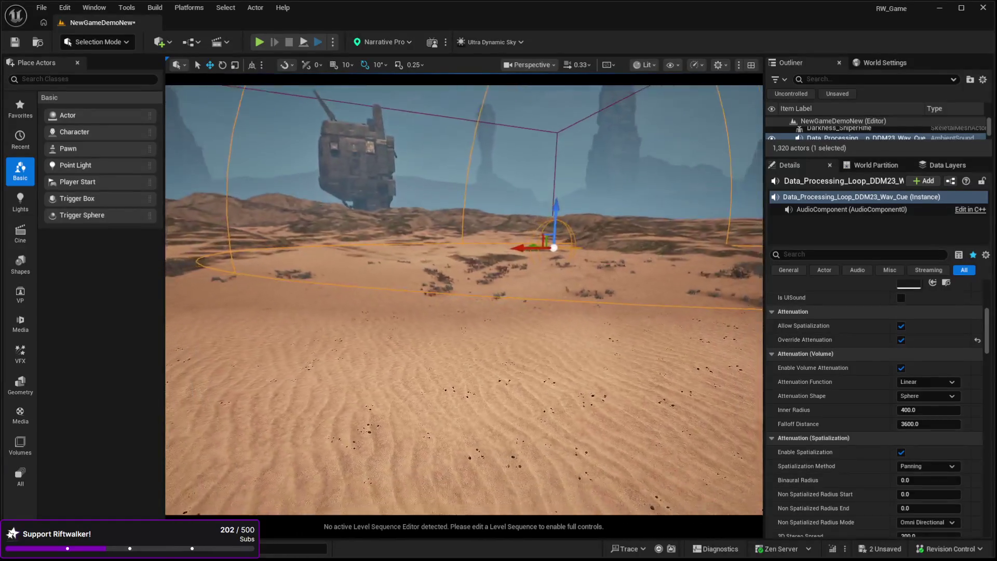
{"action": "left_click", "coordinate": [425, 491]}
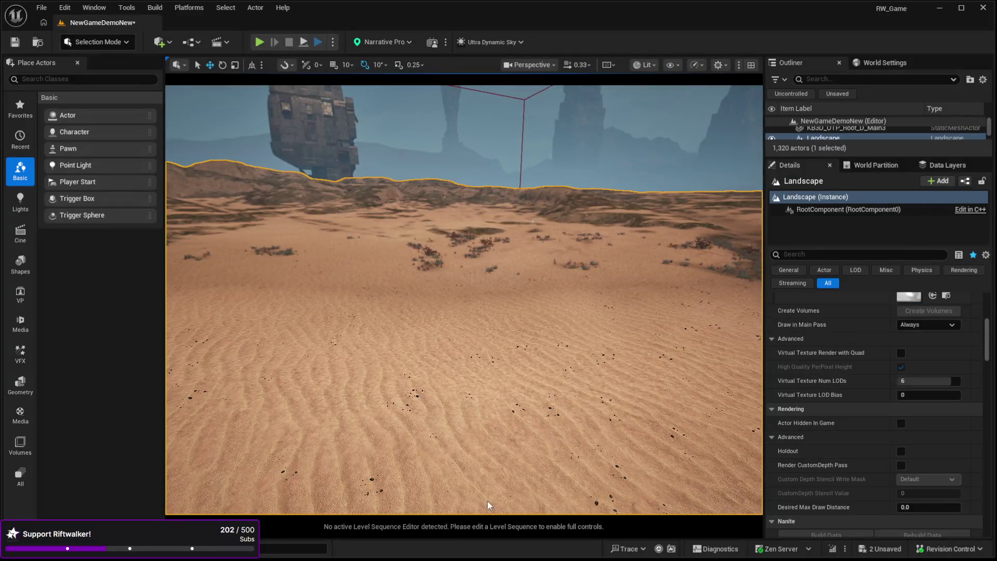
Step: Start Play-in-Editor, walk the character over the dunes toward the shrubs, then stop the test
{"action": "key", "text": "alt+p"}
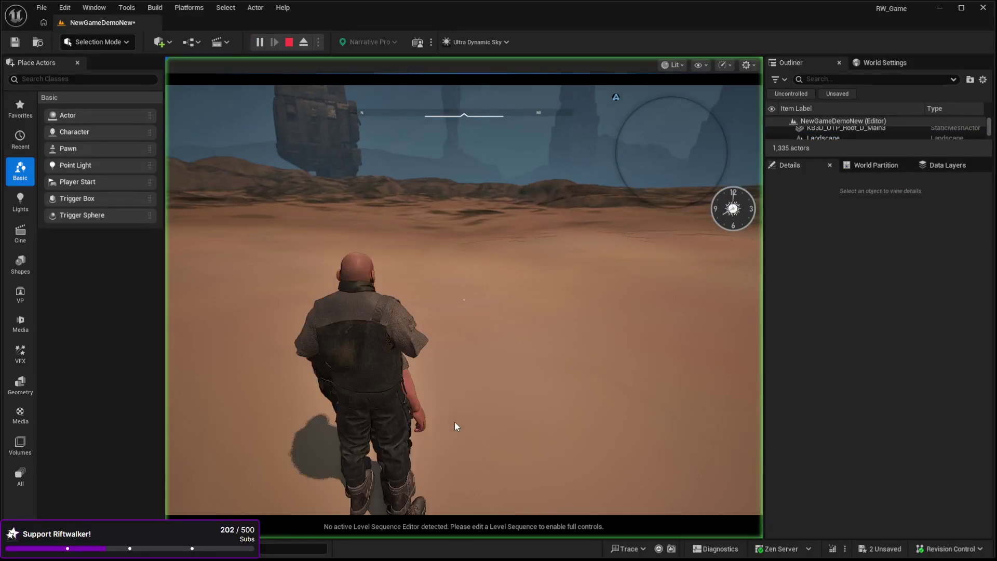
{"action": "key", "text": "w"}
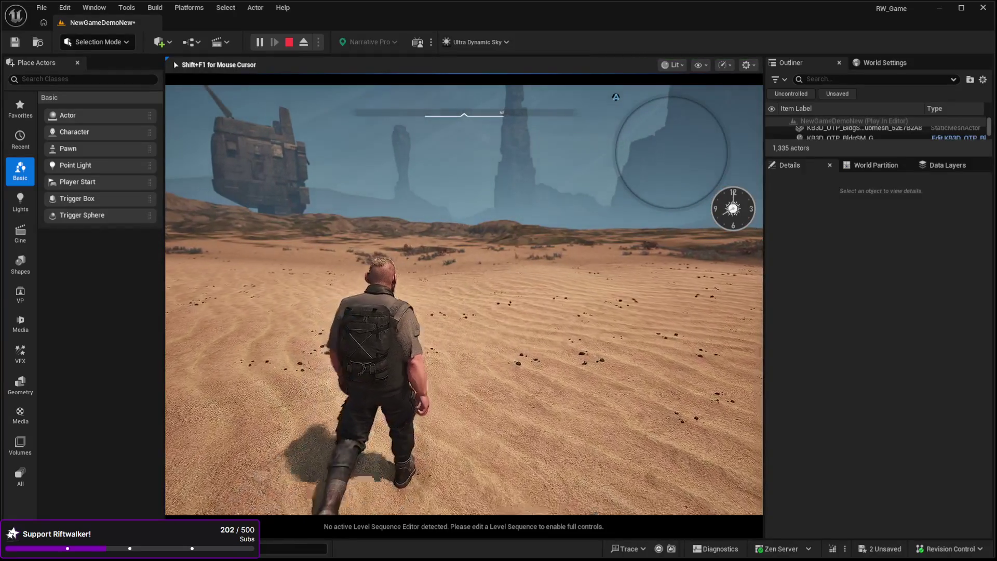
{"action": "key", "text": "w"}
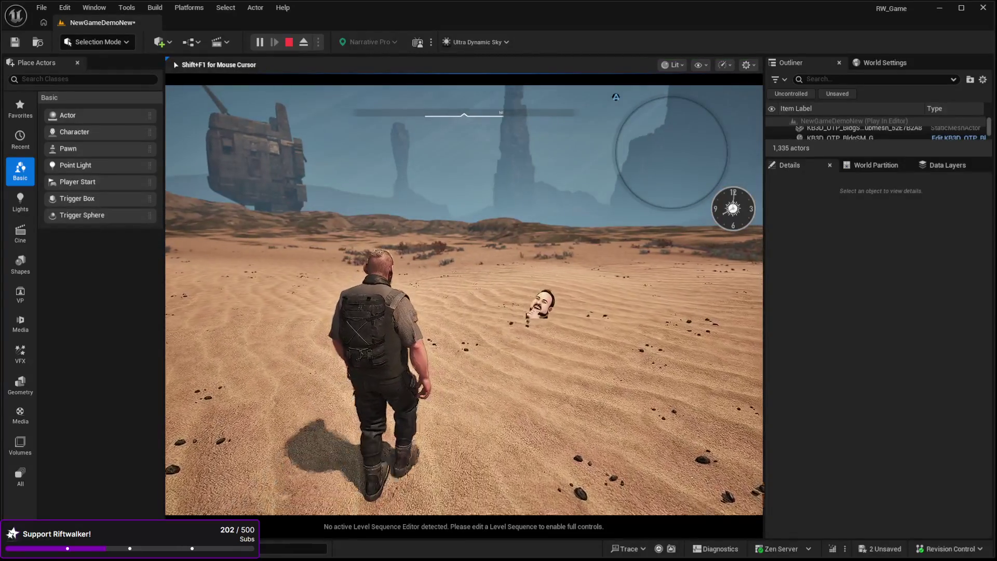
{"action": "key", "text": "w"}
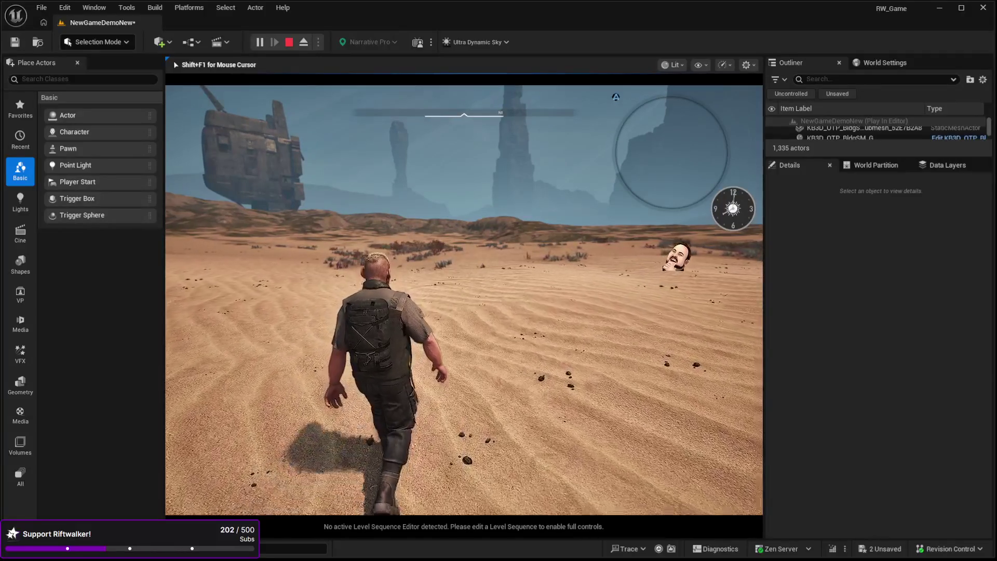
{"action": "key", "text": "w"}
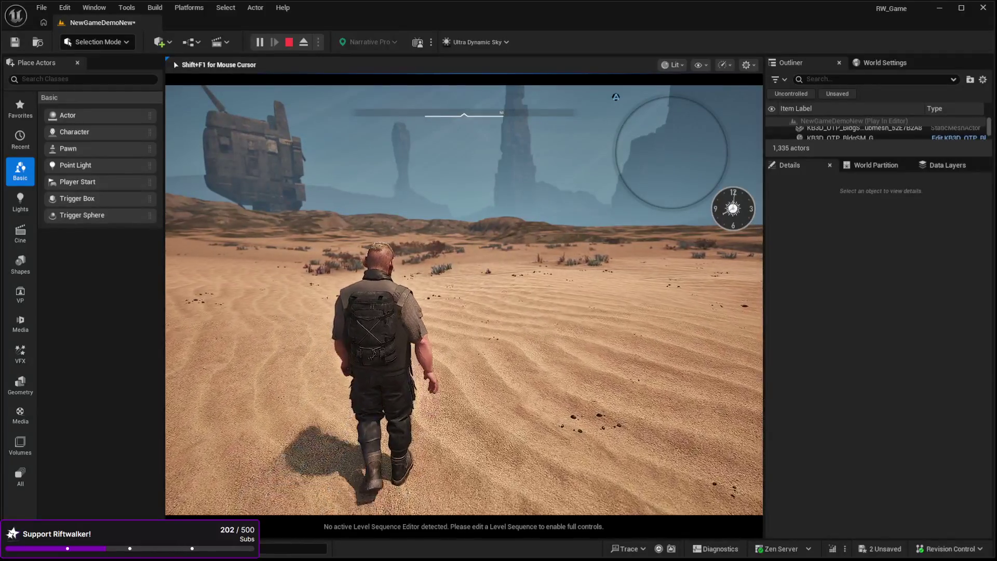
{"action": "key", "text": "w"}
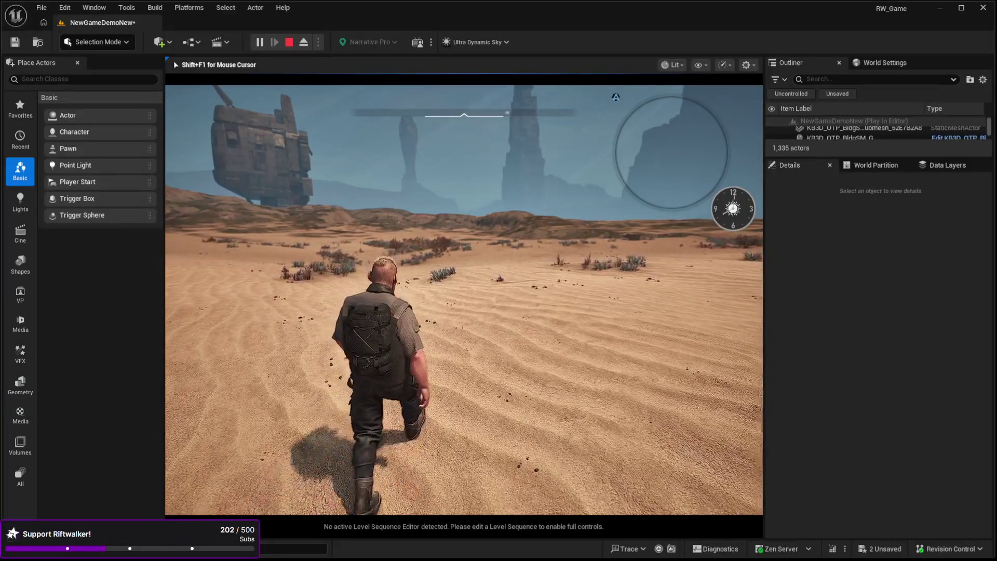
{"action": "key", "text": "w"}
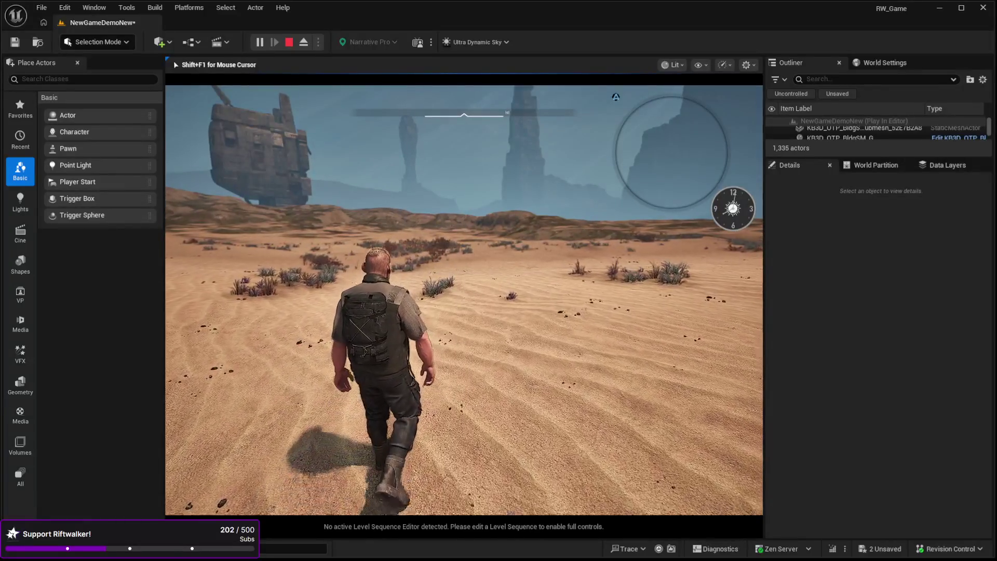
{"action": "key", "text": "w"}
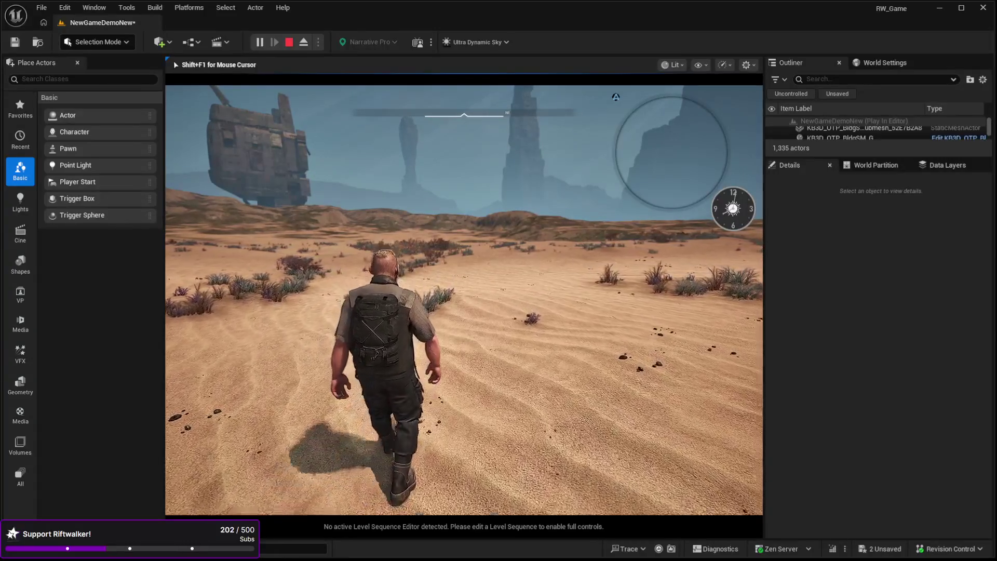
{"action": "key", "text": "w"}
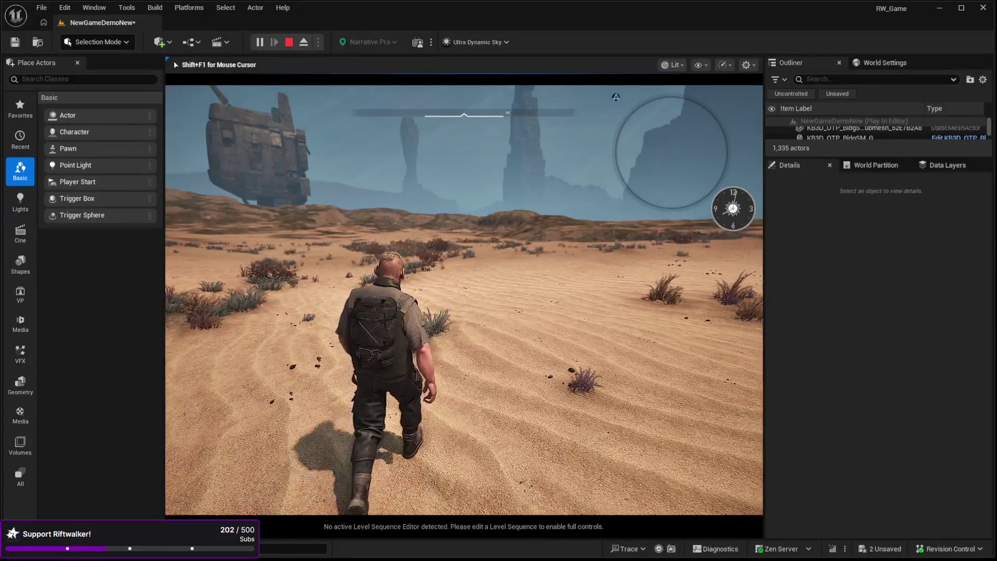
{"action": "key", "text": "w"}
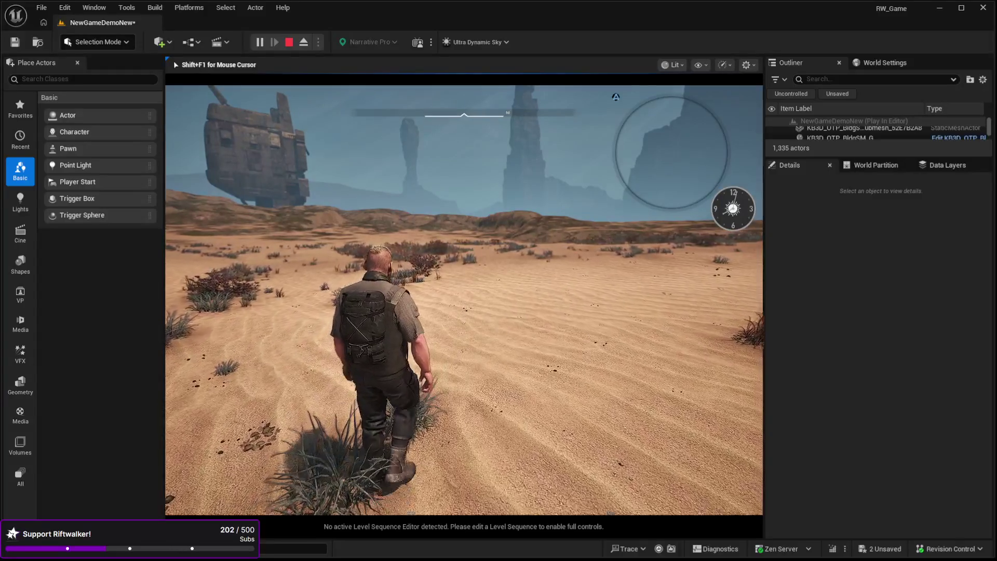
{"action": "key", "text": "w"}
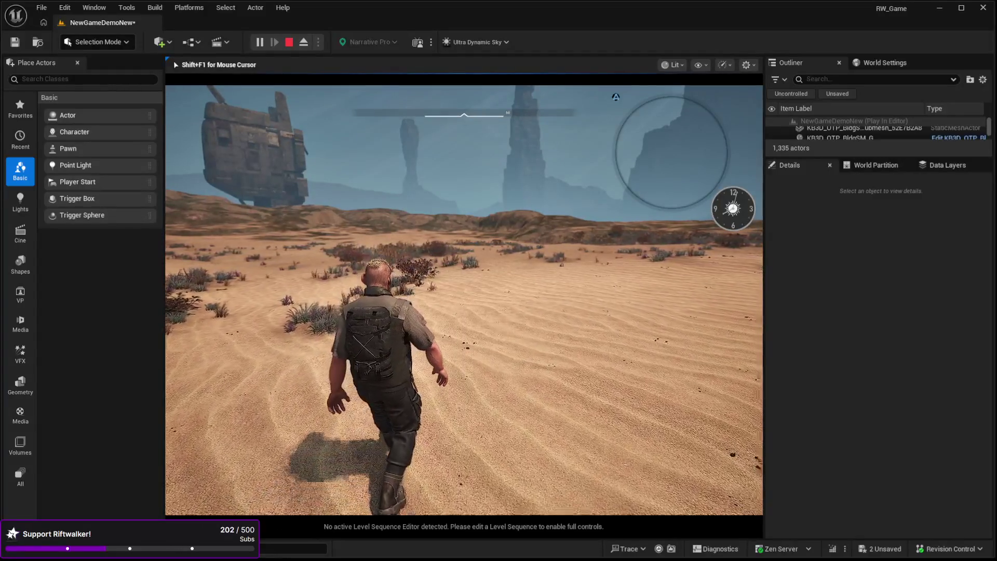
{"action": "key", "text": "Escape"}
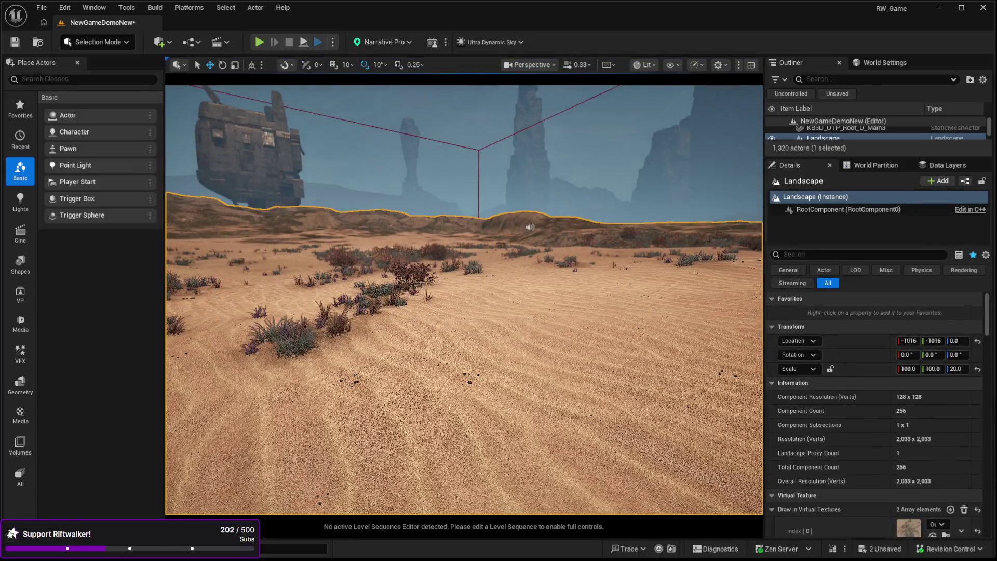
Step: Turn the editor view toward the rock towers and launch a new play-test
{"action": "left_click_drag", "start_coordinate": [410, 439], "coordinate": [380, 420]}
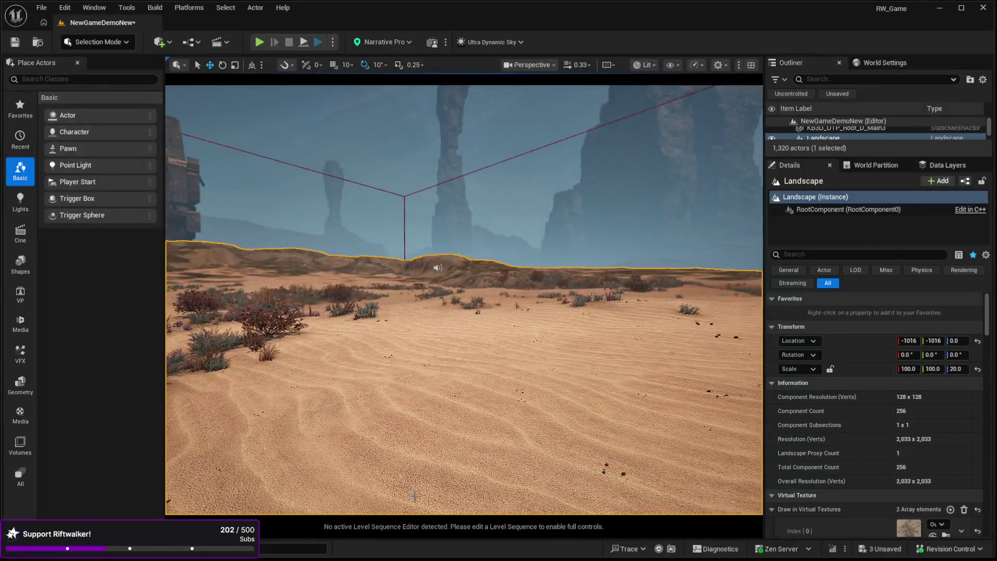
{"action": "key", "text": "alt+p"}
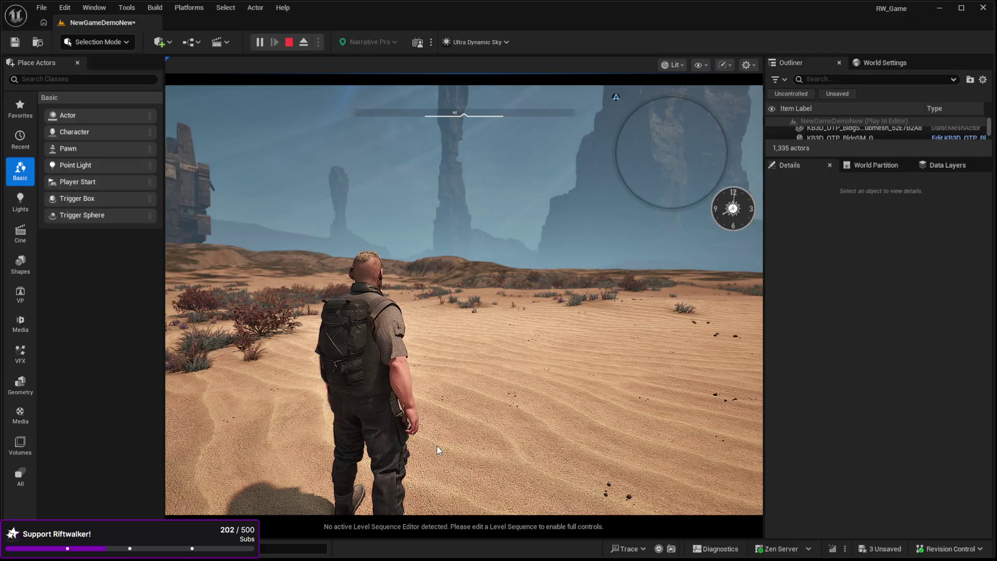
Step: Sprint the character across the sand toward the distant wreck, then end the play session
{"action": "left_click", "coordinate": [385, 459]}
{"action": "key", "text": "w"}
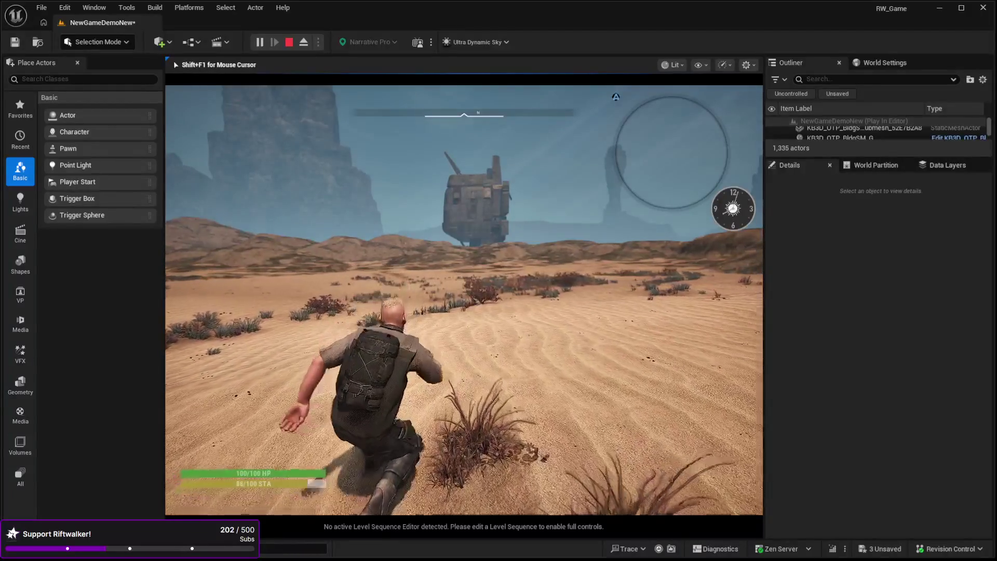
{"action": "key", "text": "Escape"}
Step: Lower the Data_Processing_Loop sound's attenuation Falloff Distance to about 1096, then deselect it
{"action": "left_click", "coordinate": [287, 374]}
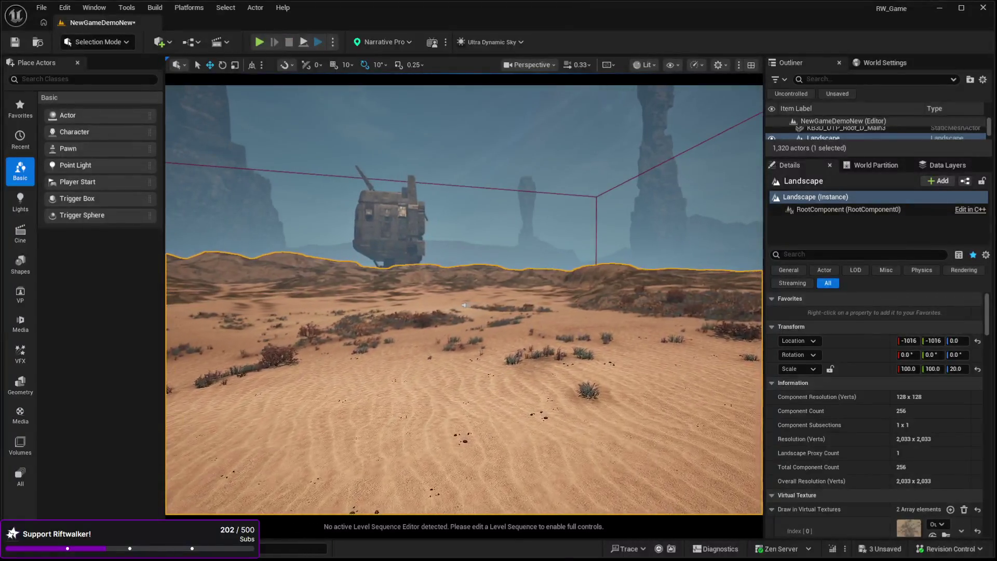
{"action": "mouse_move", "coordinate": [465, 304]}
{"action": "left_mouse_down"}
{"action": "mouse_move", "coordinate": [428, 266]}
{"action": "mouse_move", "coordinate": [497, 272]}
{"action": "mouse_move", "coordinate": [447, 260]}
{"action": "mouse_move", "coordinate": [478, 267]}
{"action": "mouse_move", "coordinate": [467, 243]}
{"action": "left_mouse_up"}
{"action": "left_click", "coordinate": [491, 289]}
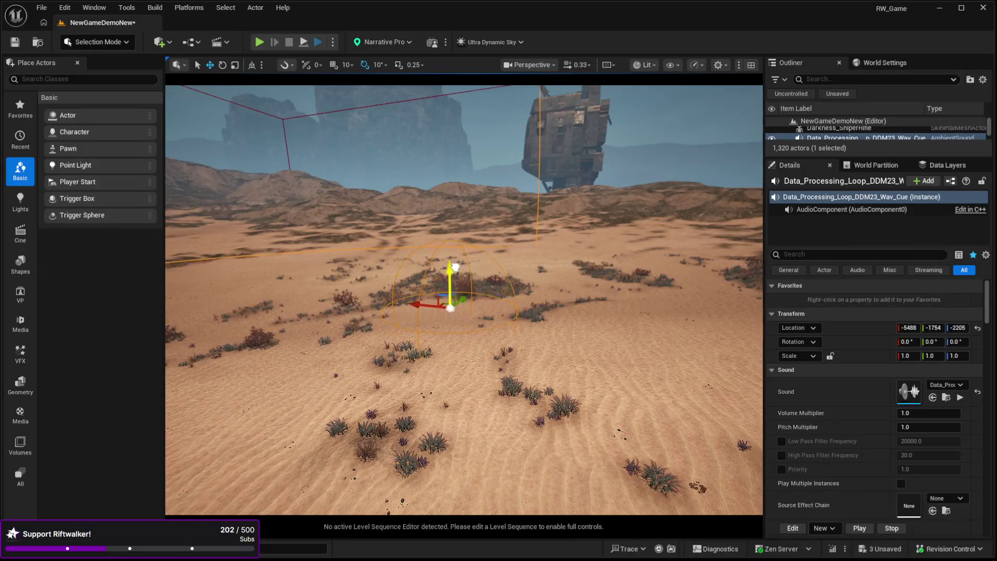
{"action": "scroll", "coordinate": [843, 440], "scroll_direction": "down", "scroll_amount": 8}
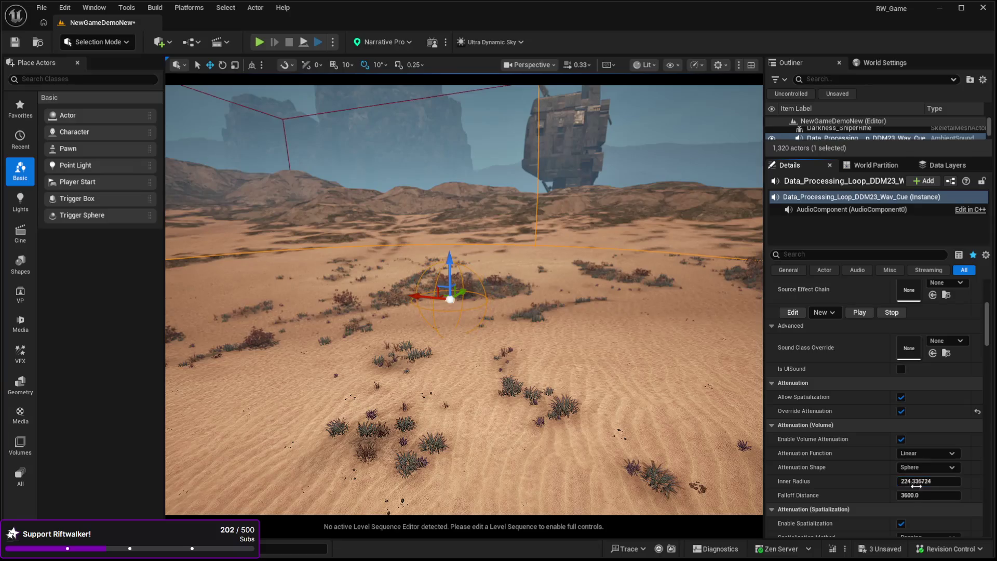
{"action": "left_click_drag", "start_coordinate": [929, 495], "coordinate": [914, 495]}
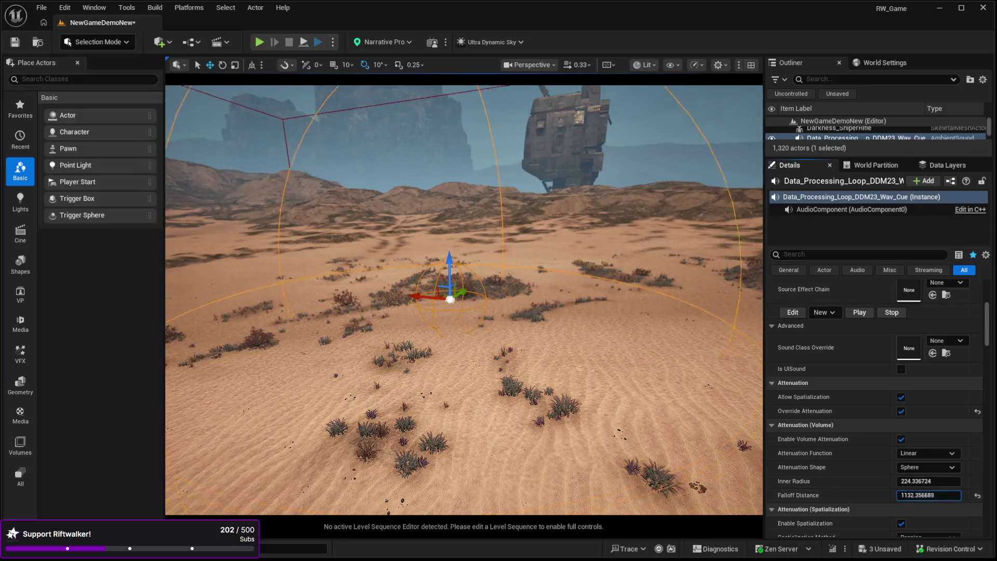
{"action": "mouse_move", "coordinate": [464, 300]}
{"action": "left_mouse_down"}
{"action": "mouse_move", "coordinate": [395, 333]}
{"action": "mouse_move", "coordinate": [437, 337]}
{"action": "left_mouse_up"}
{"action": "left_click", "coordinate": [440, 476]}
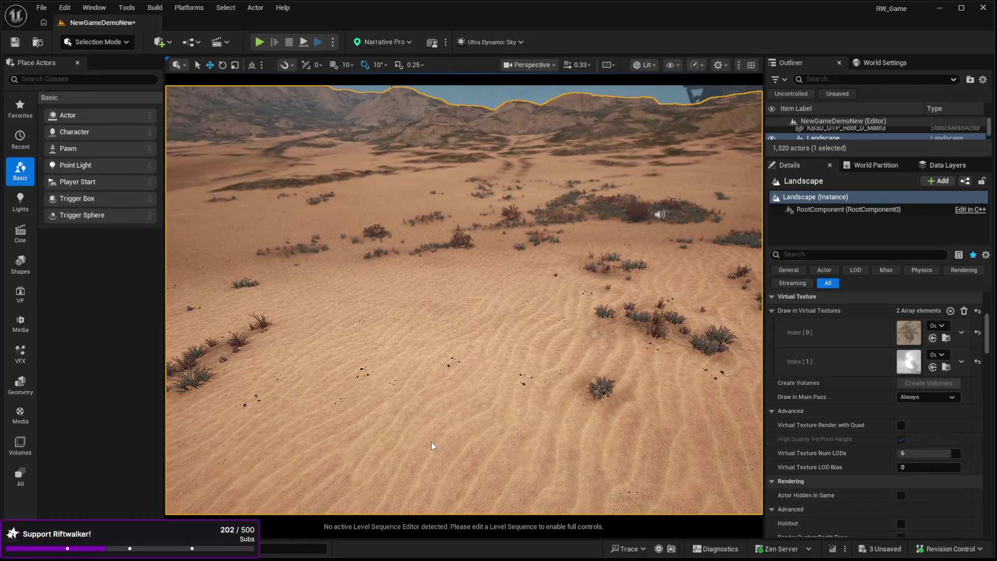
Step: Play In Editor with Alt+P and walk the character over the dunes past the shrubs
{"action": "key", "text": "alt+p"}
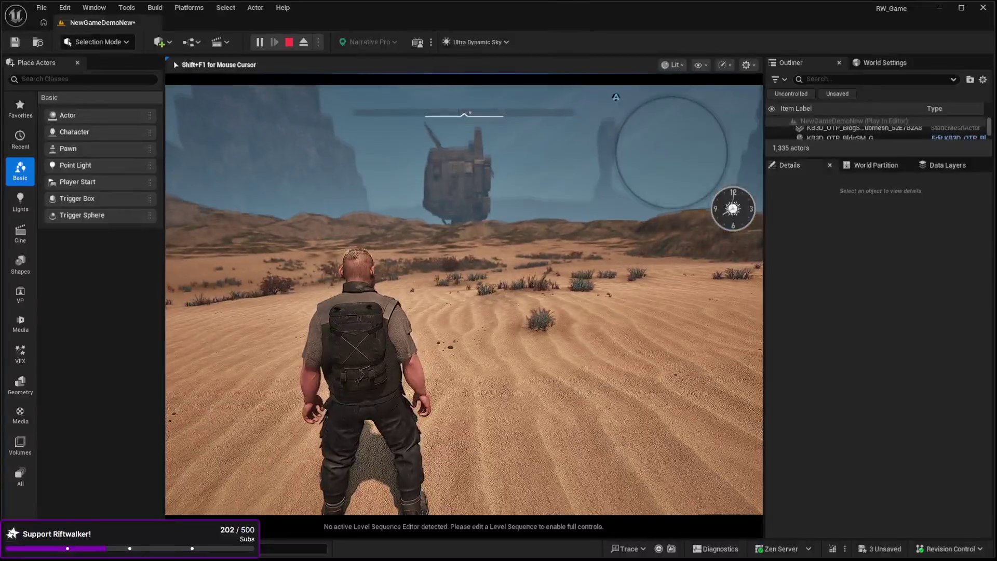
{"action": "key", "text": "w"}
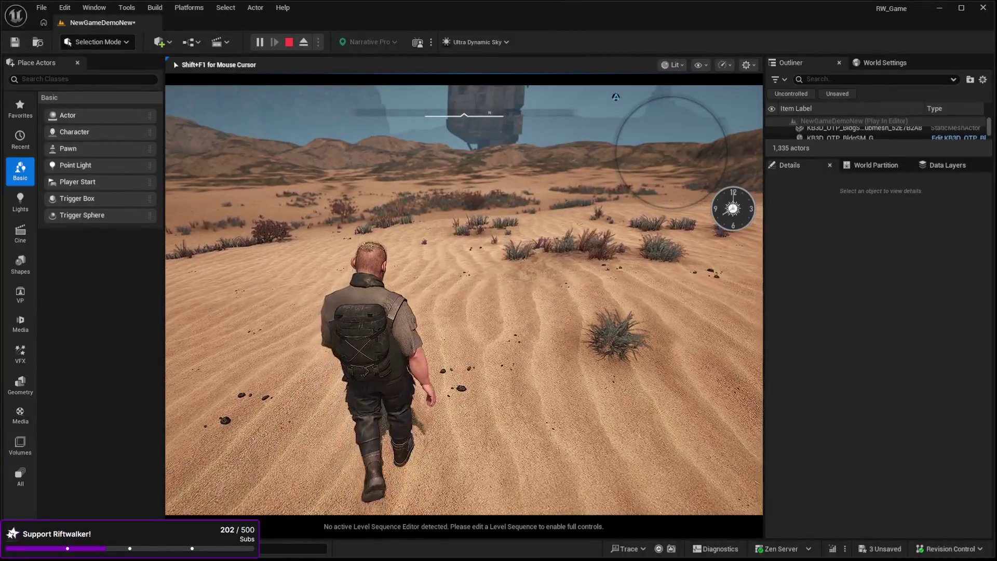
{"action": "key", "text": "w"}
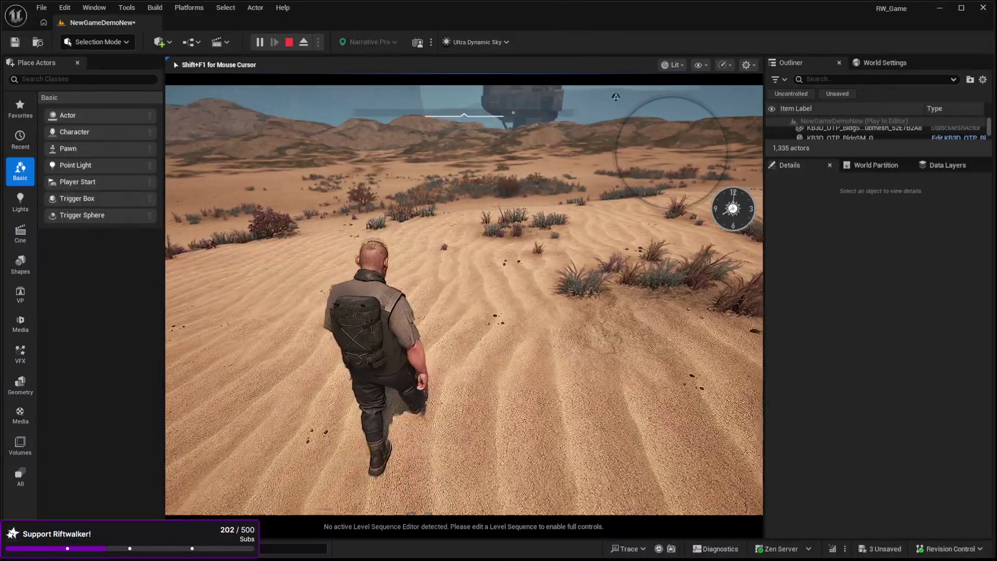
{"action": "key", "text": "w"}
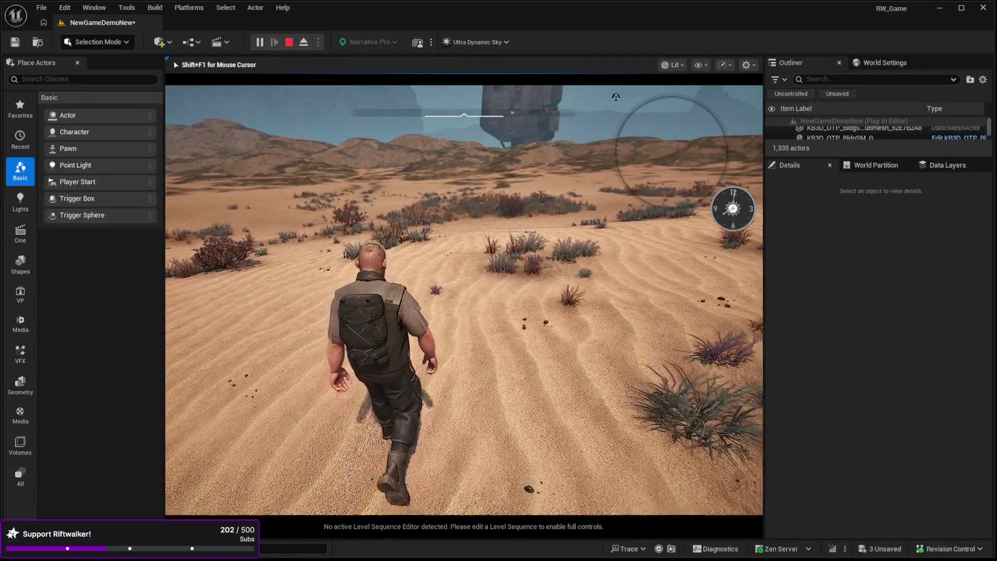
{"action": "key", "text": "w"}
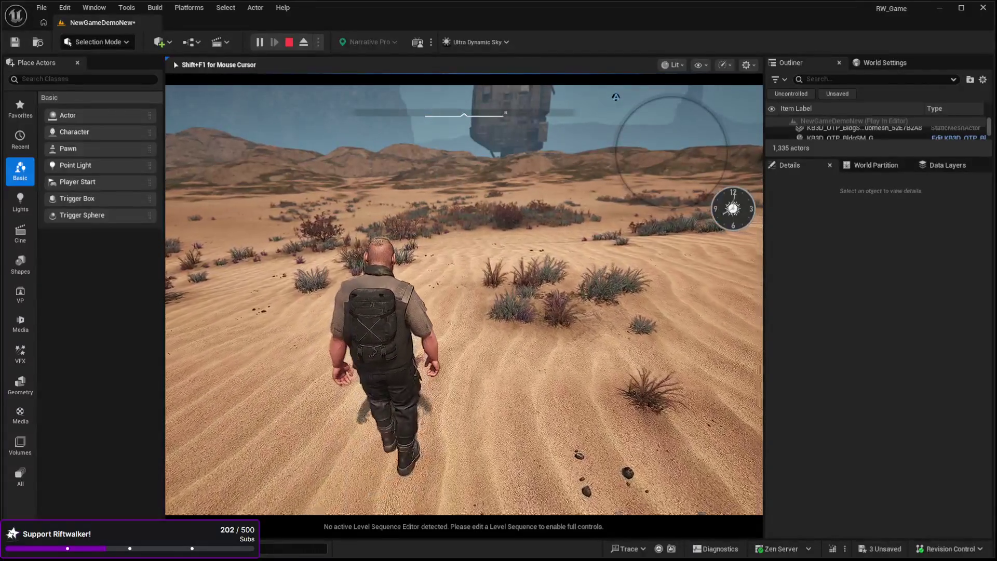
{"action": "key", "text": "w"}
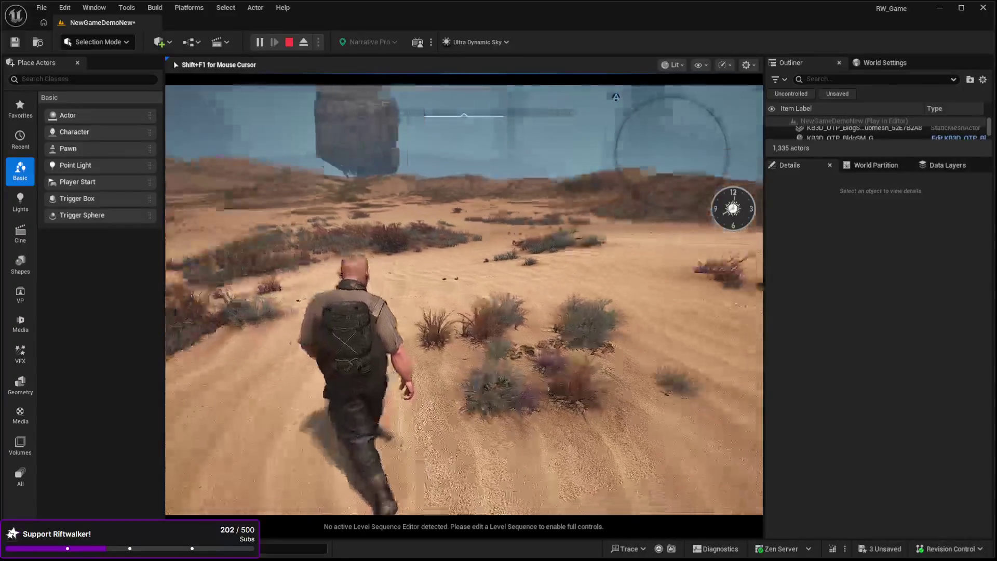